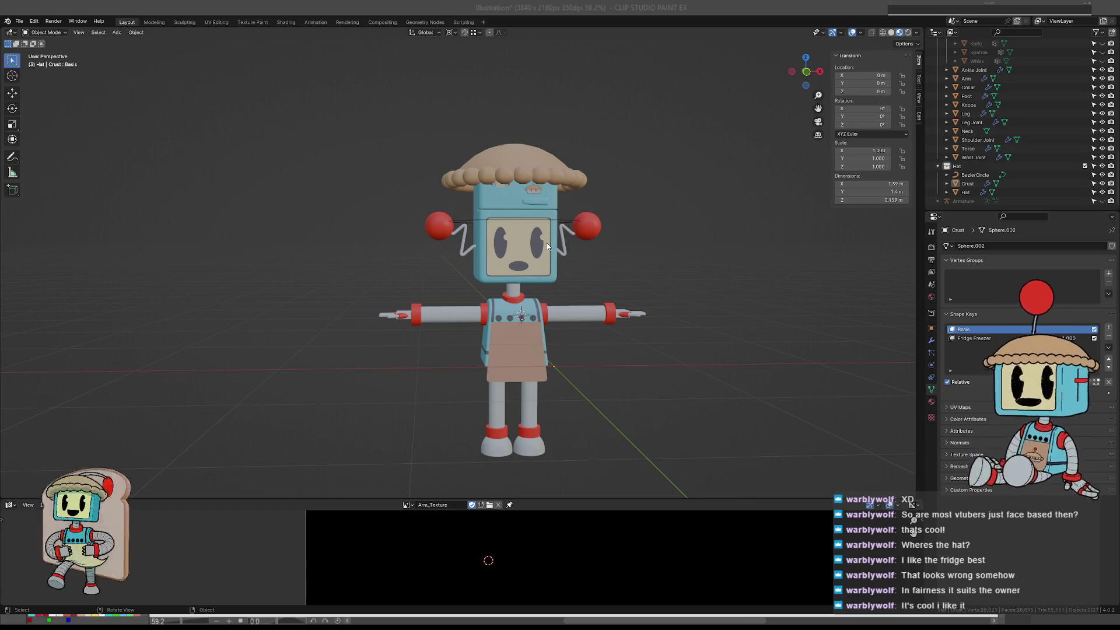
# - Select the robot's eyes and orbit around its head
pyautogui.scroll(2, 519, 237)
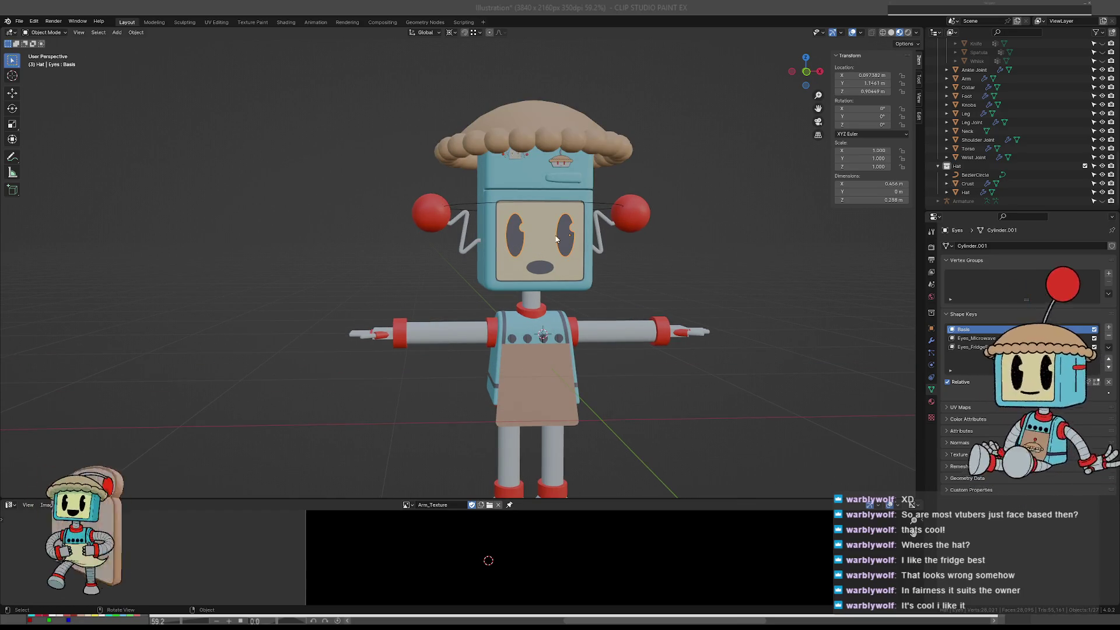
pyautogui.click(520, 238)
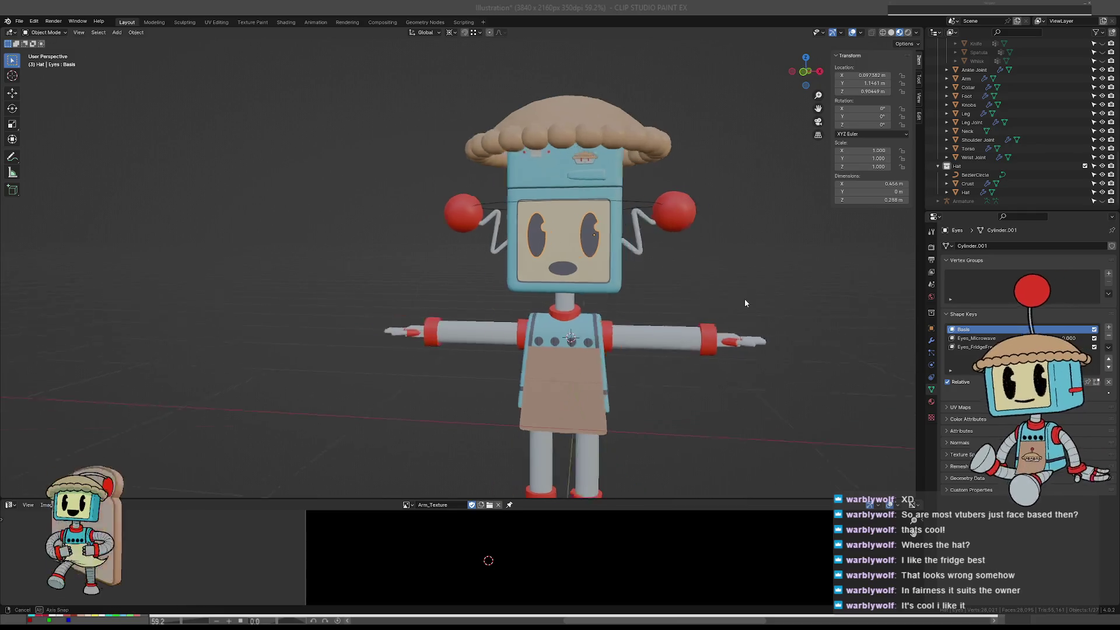
pyautogui.scroll(4, 732, 295)
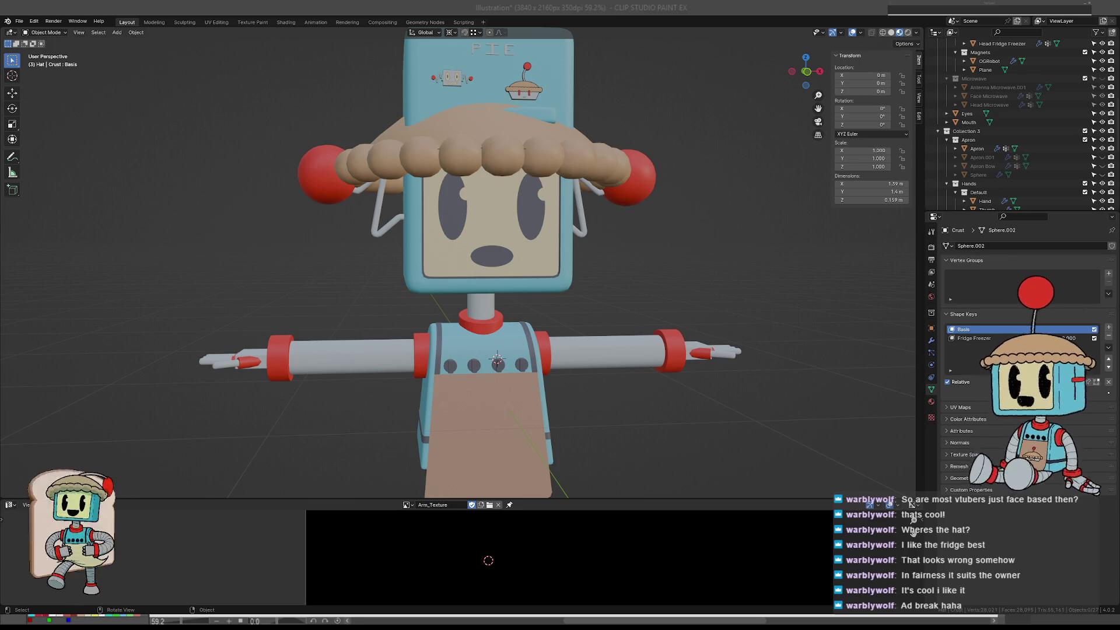
pyautogui.moveTo(618, 273); pyautogui.dragTo(636, 274)
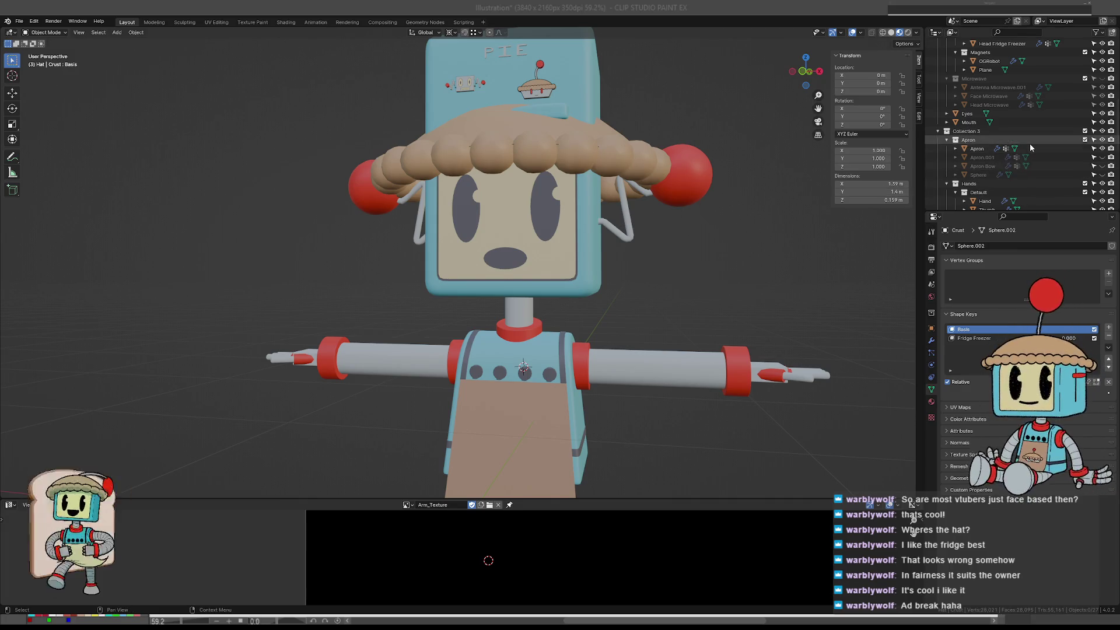
pyautogui.scroll(-2, 599, 221)
pyautogui.scroll(-1, 602, 221)
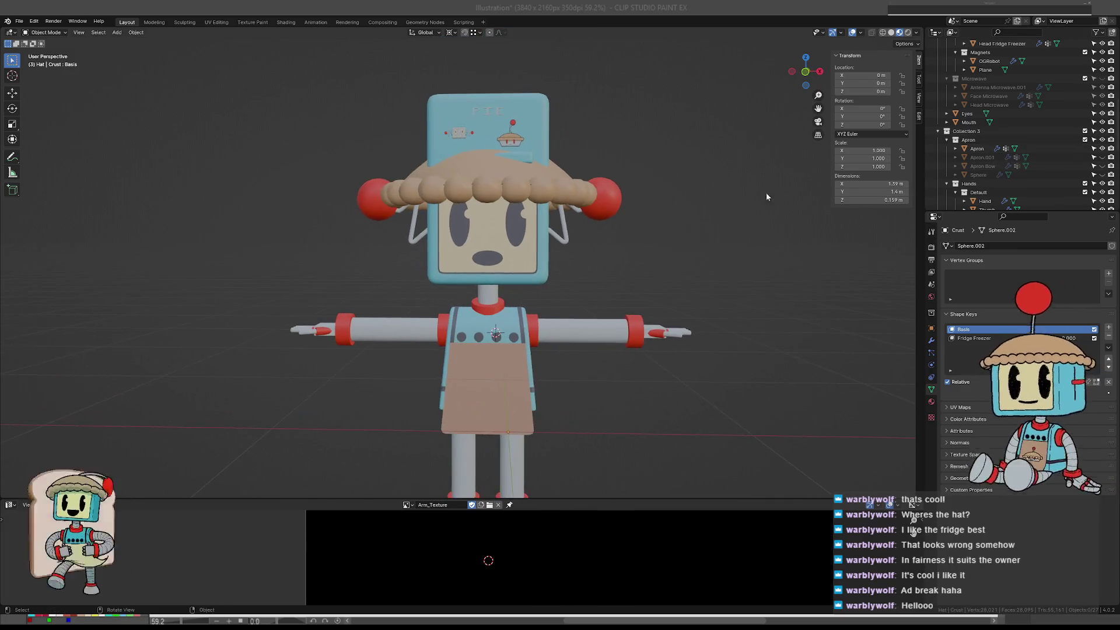
pyautogui.scroll(1, 1048, 146)
pyautogui.scroll(5, 1049, 146)
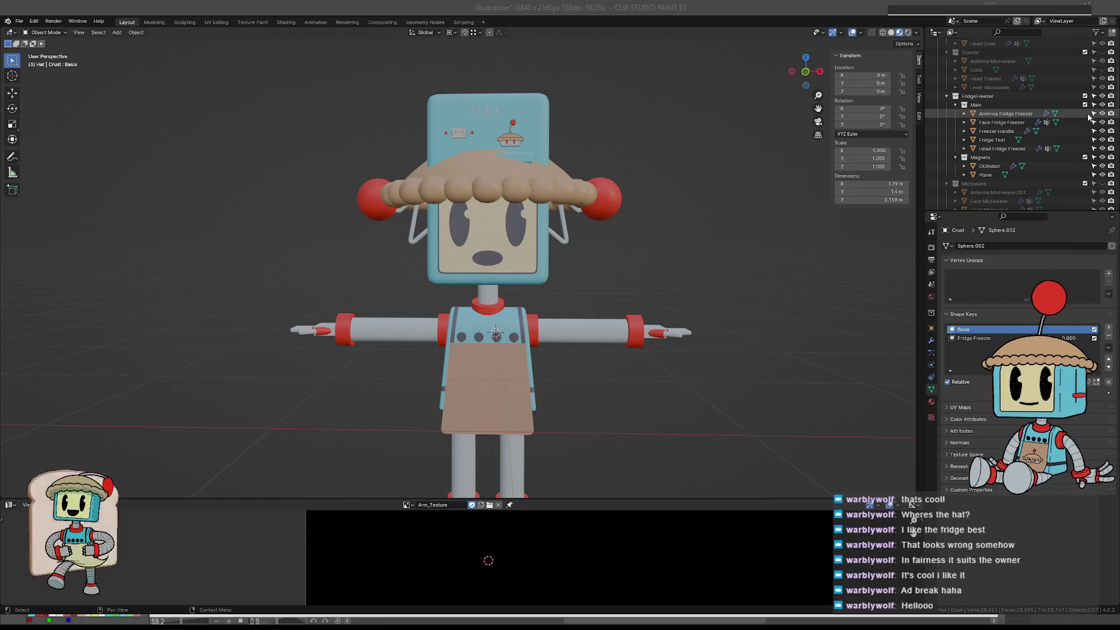
# - Hide the FridgeFreezer head collection and show the Microwave head collection
pyautogui.click(1102, 97)
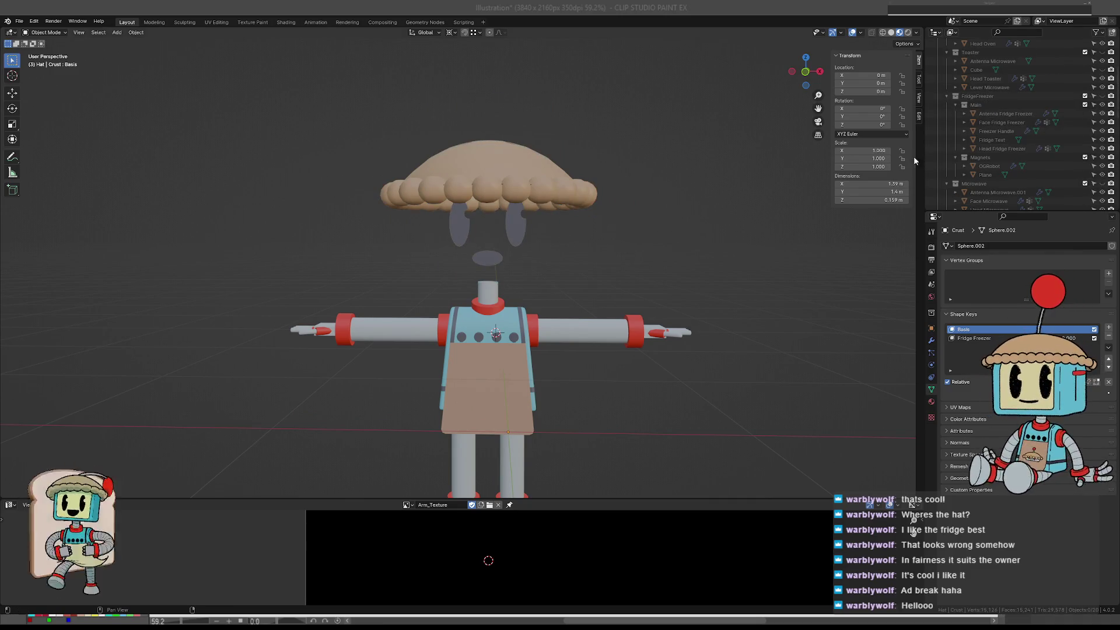
pyautogui.scroll(-1, 1066, 164)
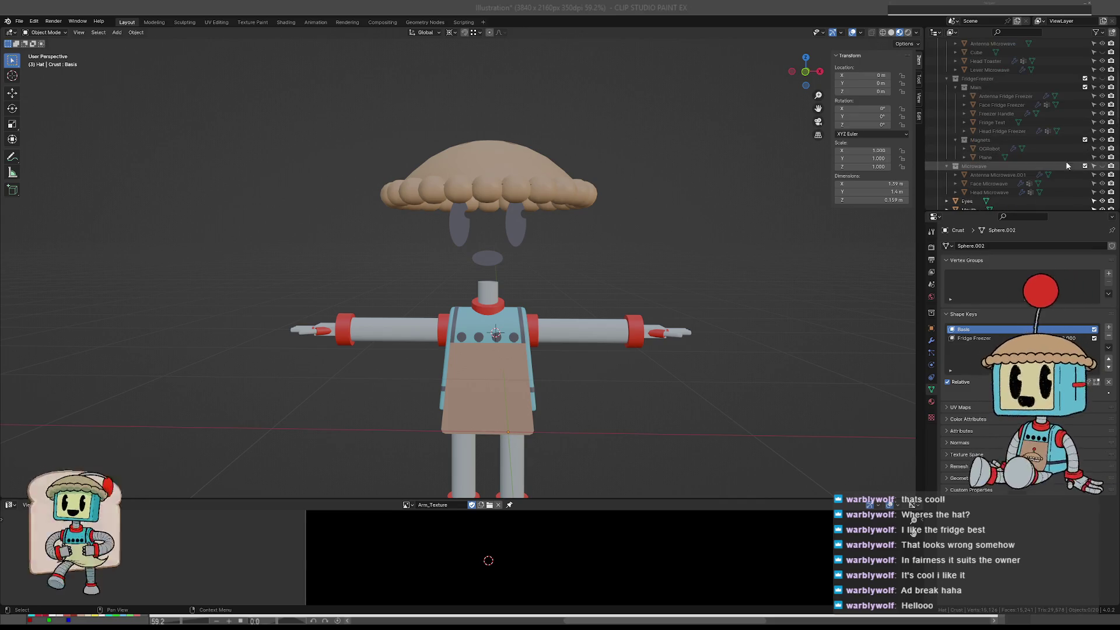
pyautogui.click(1102, 166)
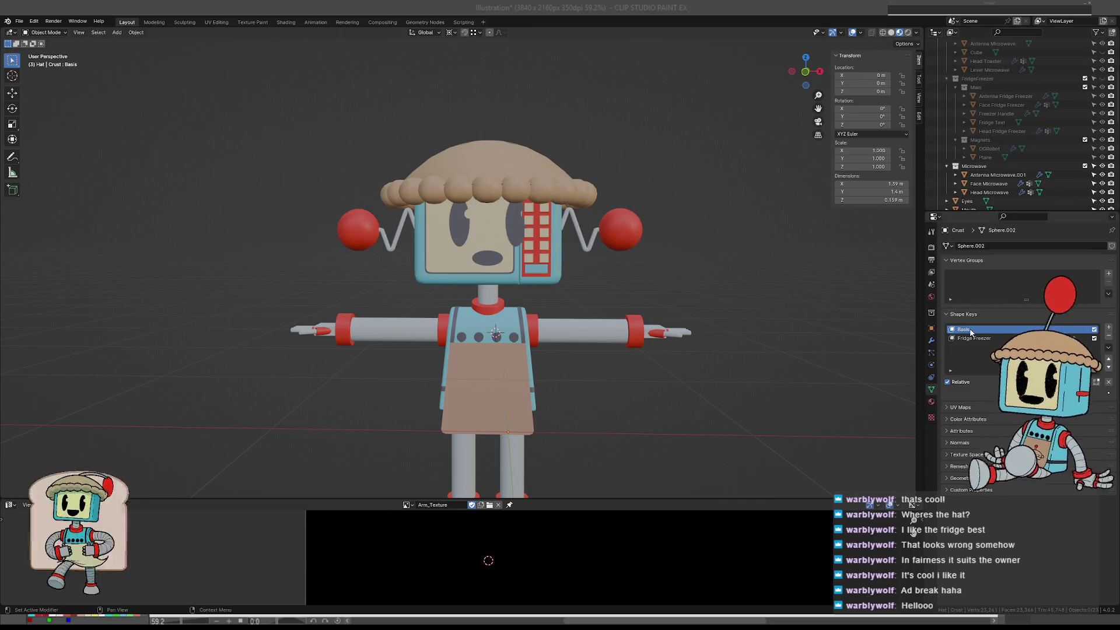
# - Select Eyes and raise its Eyes_Microwave shape key value
pyautogui.click(519, 227)
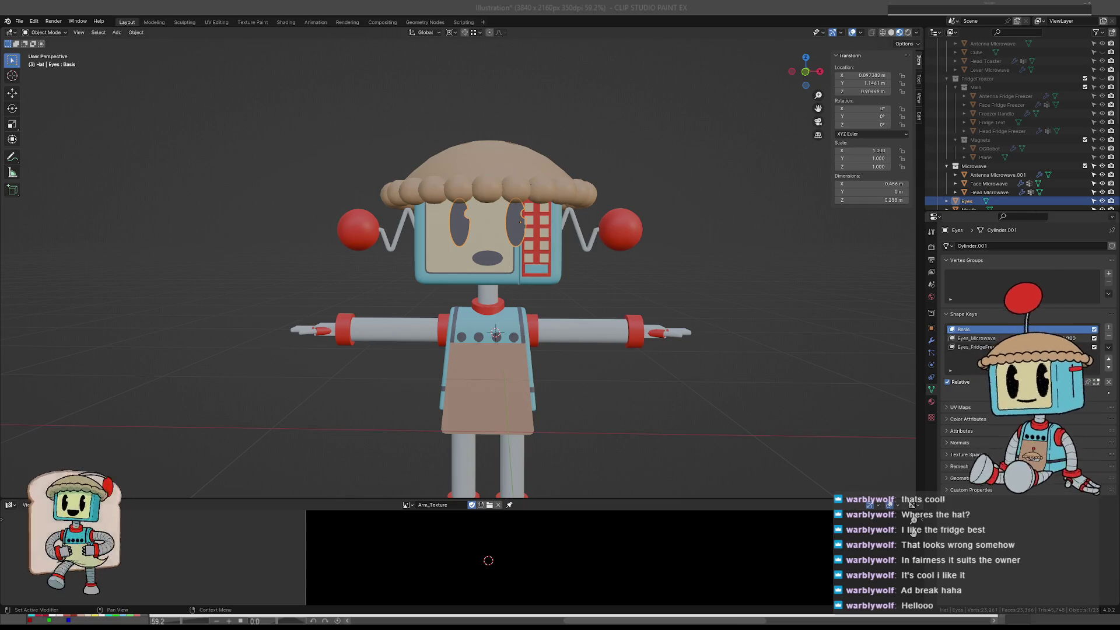
pyautogui.moveTo(1067, 347); pyautogui.dragTo(1080, 341)
pyautogui.click(484, 260)
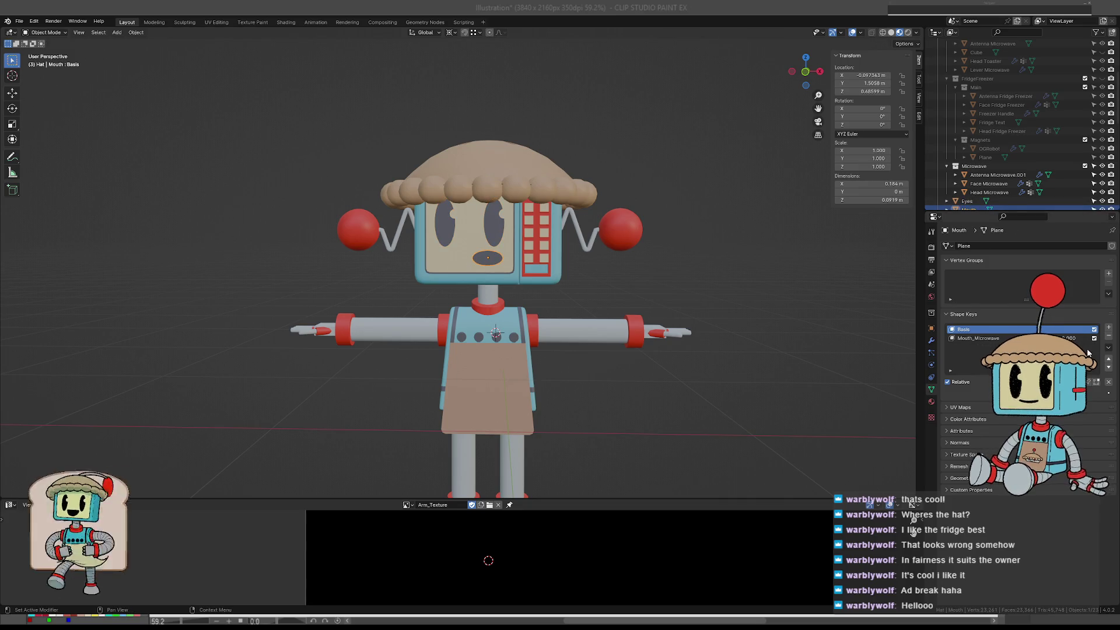
pyautogui.click(635, 279)
# - Orbit around the new microwave head toward the reference image and select it
pyautogui.moveTo(635, 279)
pyautogui.mouseDown()
pyautogui.moveTo(704, 272)
pyautogui.moveTo(606, 274)
pyautogui.moveTo(639, 293)
pyautogui.moveTo(667, 267)
pyautogui.mouseUp()
pyautogui.scroll(2, 590, 273)
pyautogui.scroll(3, 515, 235)
pyautogui.moveTo(515, 235)
pyautogui.mouseDown()
pyautogui.moveTo(638, 255)
pyautogui.moveTo(618, 263)
pyautogui.moveTo(648, 248)
pyautogui.moveTo(681, 254)
pyautogui.moveTo(670, 210)
pyautogui.moveTo(659, 263)
pyautogui.moveTo(612, 159)
pyautogui.mouseUp()
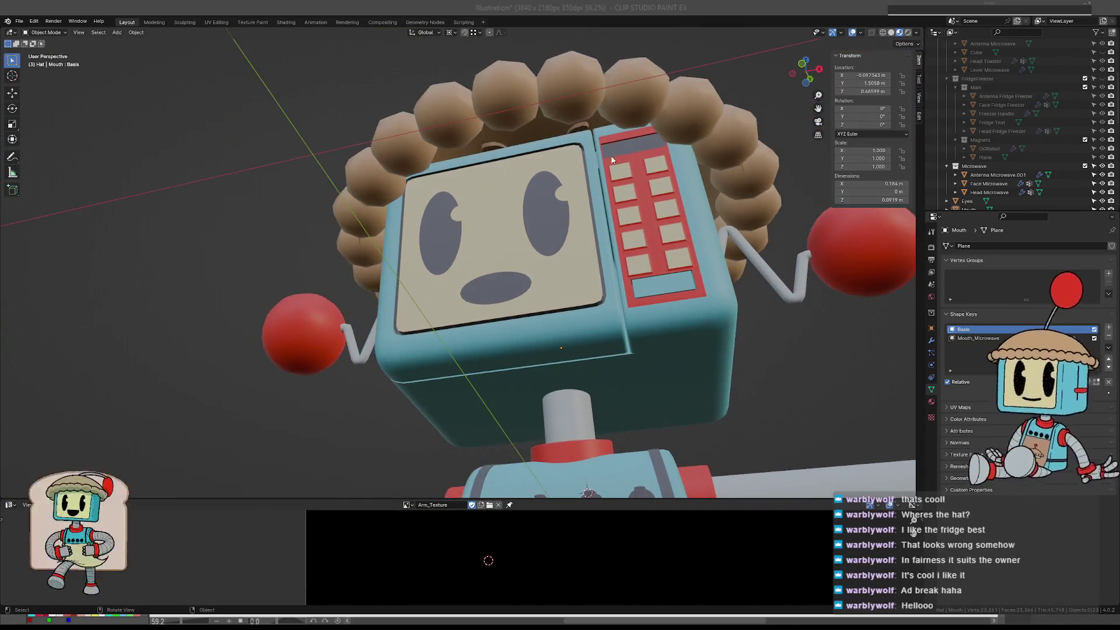
pyautogui.moveTo(658, 235); pyautogui.dragTo(624, 211)
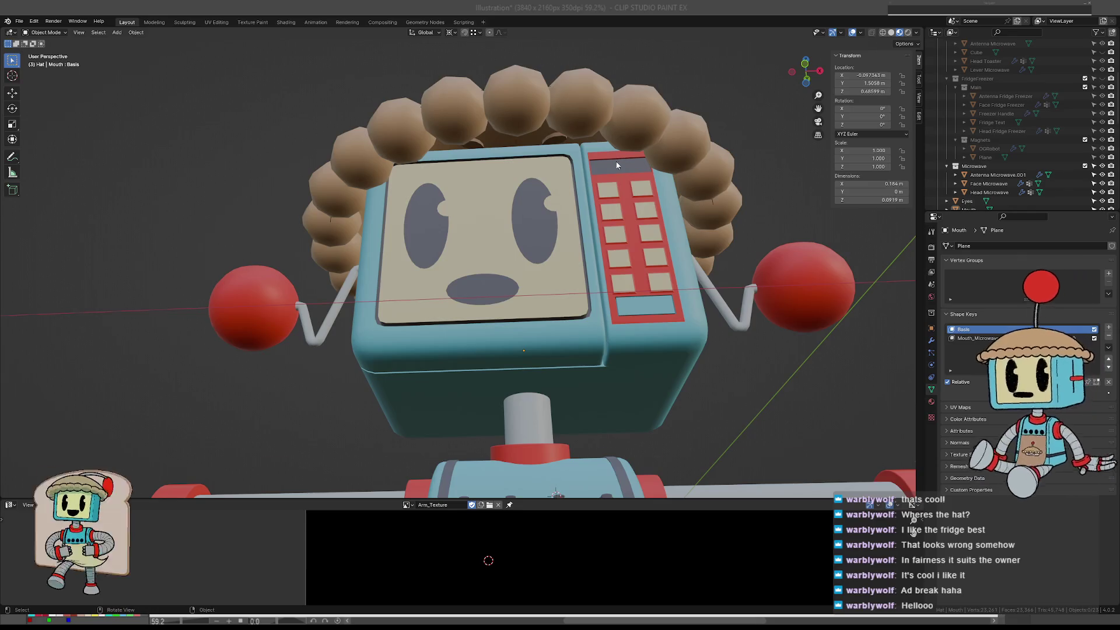
pyautogui.moveTo(616, 165); pyautogui.dragTo(628, 185)
pyautogui.moveTo(612, 296)
pyautogui.mouseDown()
pyautogui.moveTo(652, 251)
pyautogui.moveTo(750, 221)
pyautogui.moveTo(618, 247)
pyautogui.moveTo(696, 263)
pyautogui.moveTo(705, 240)
pyautogui.moveTo(464, 265)
pyautogui.moveTo(522, 297)
pyautogui.moveTo(481, 304)
pyautogui.mouseUp()
pyautogui.click(752, 221)
# - Orbit to a side view of the robot and collapse the Default hands group
pyautogui.scroll(-5, 522, 298)
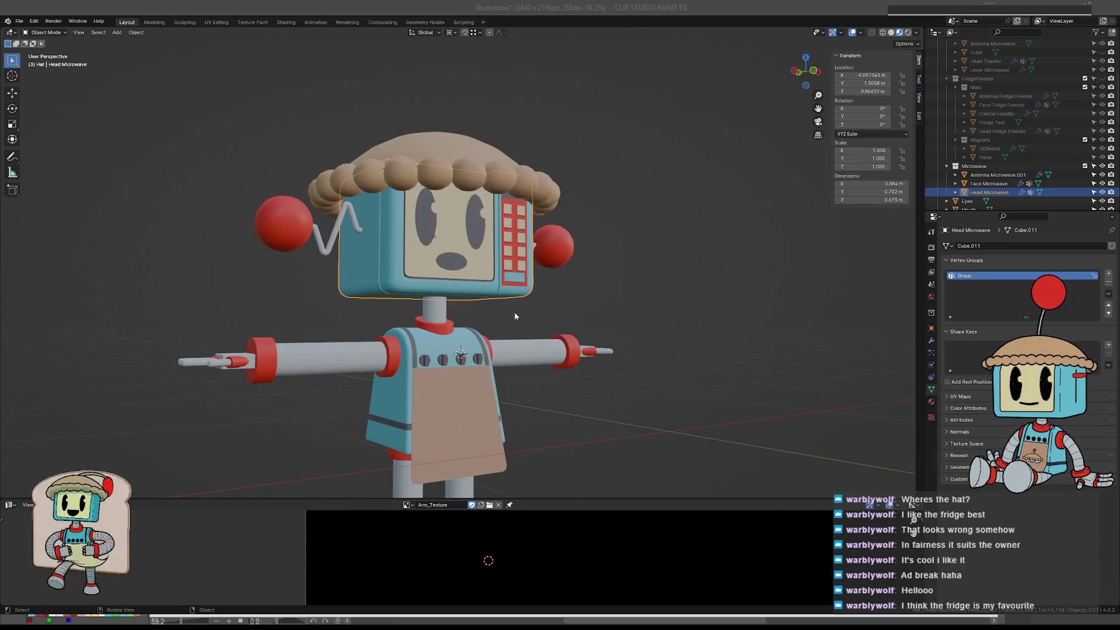
pyautogui.scroll(-3, 514, 316)
pyautogui.scroll(-2, 560, 292)
pyautogui.moveTo(640, 297)
pyautogui.mouseDown()
pyautogui.moveTo(480, 349)
pyautogui.moveTo(515, 327)
pyautogui.mouseUp()
pyautogui.scroll(6, 480, 350)
pyautogui.scroll(-4, 479, 349)
pyautogui.scroll(3, 516, 327)
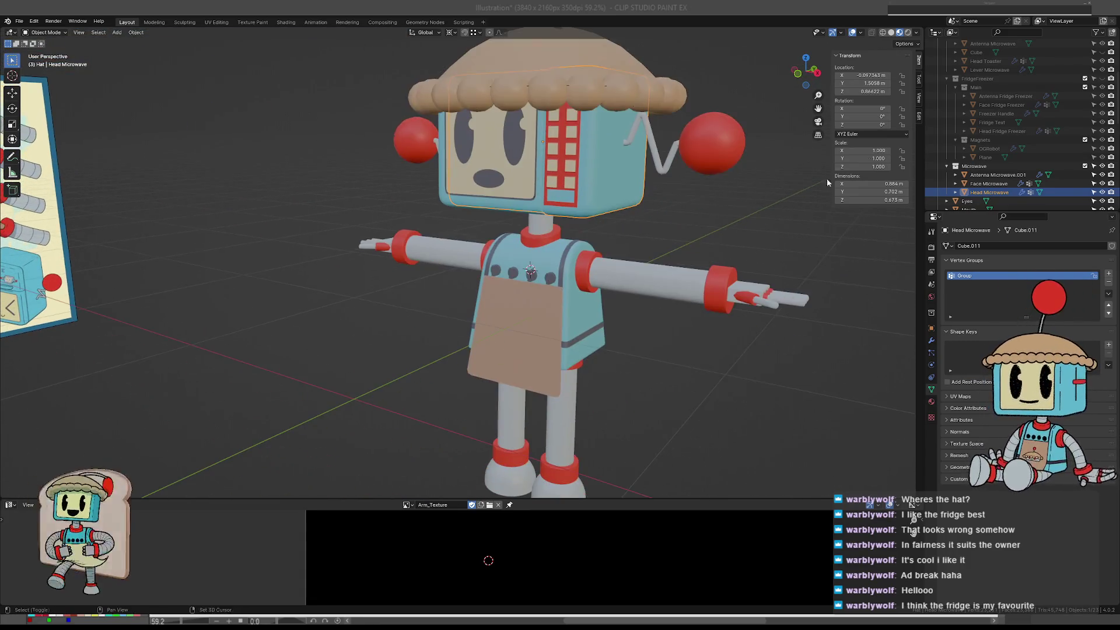
pyautogui.scroll(5, 1006, 122)
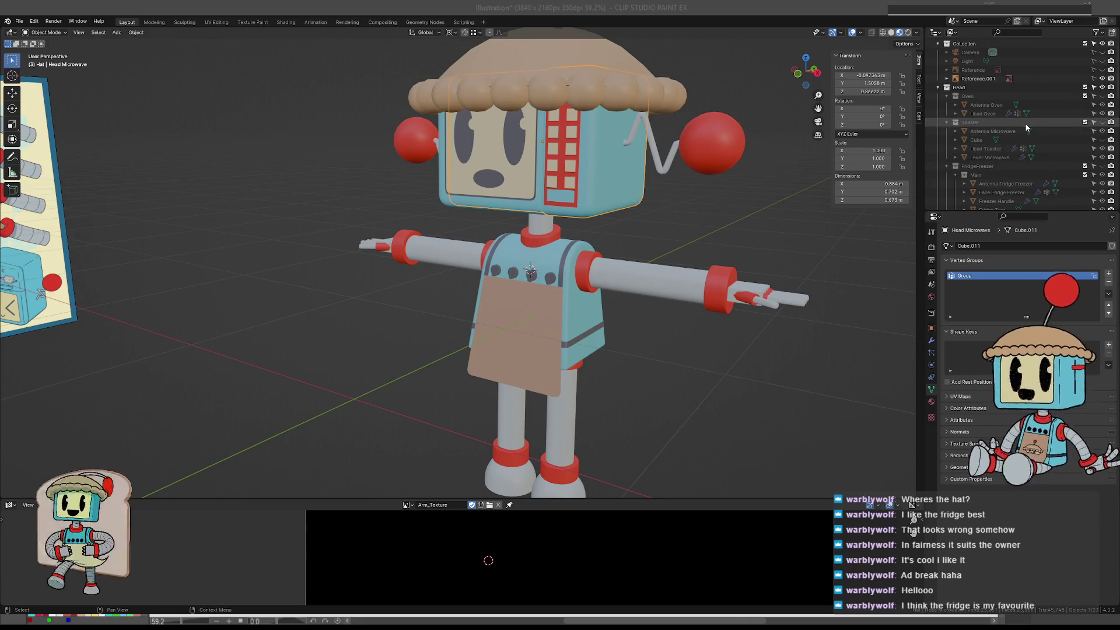
pyautogui.scroll(1, 1021, 138)
pyautogui.scroll(-10, 996, 137)
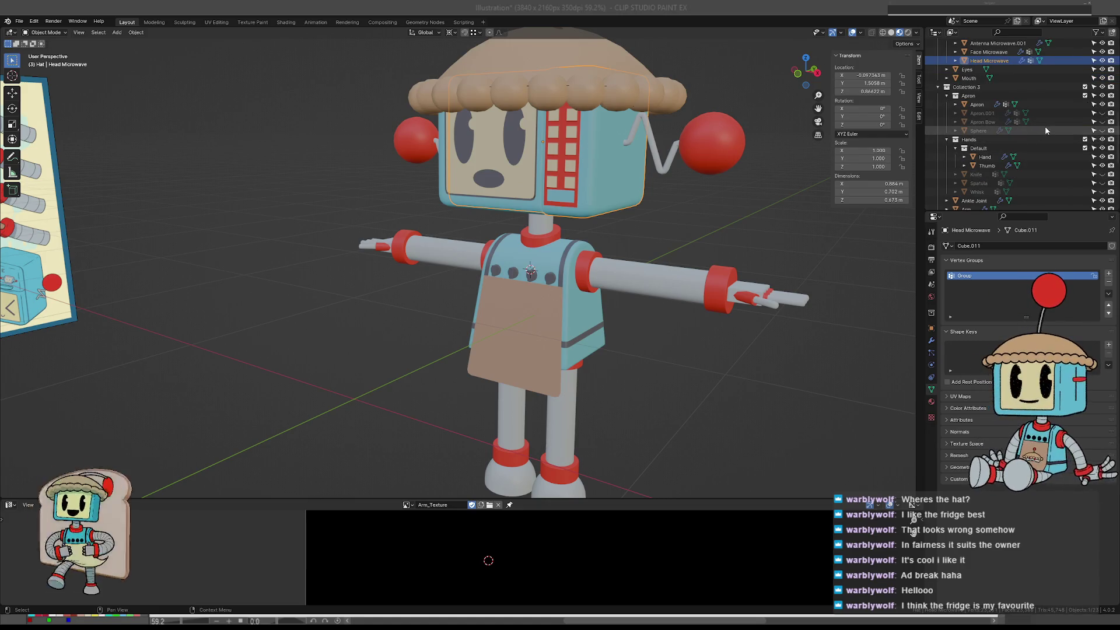
pyautogui.scroll(-2, 1045, 125)
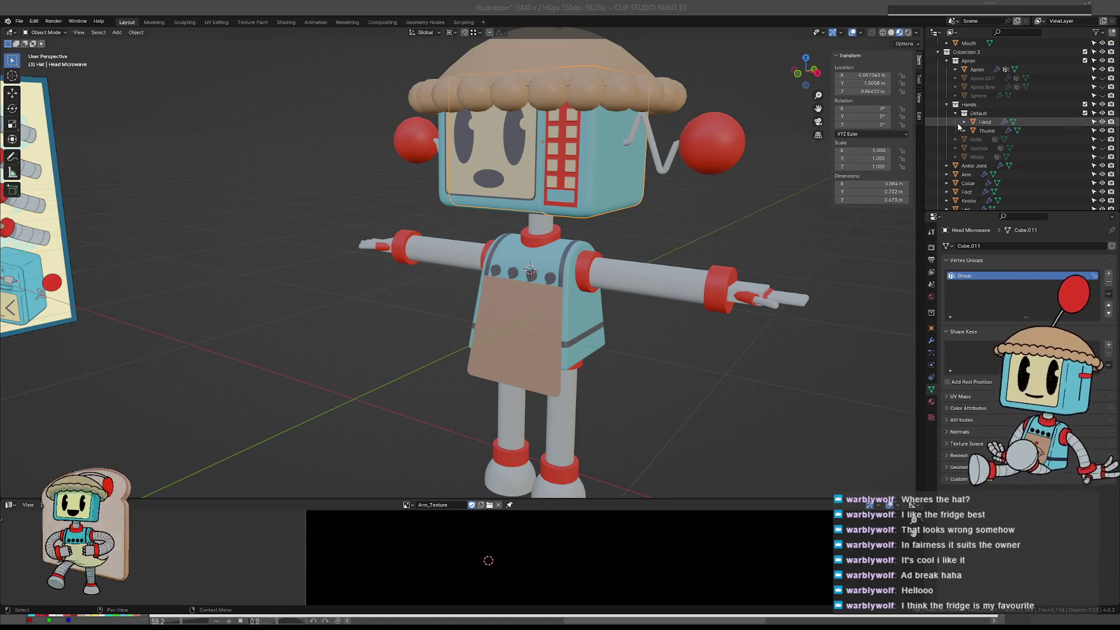
pyautogui.click(957, 114)
pyautogui.moveTo(635, 228)
pyautogui.mouseDown()
pyautogui.moveTo(653, 250)
pyautogui.moveTo(645, 258)
pyautogui.mouseUp()
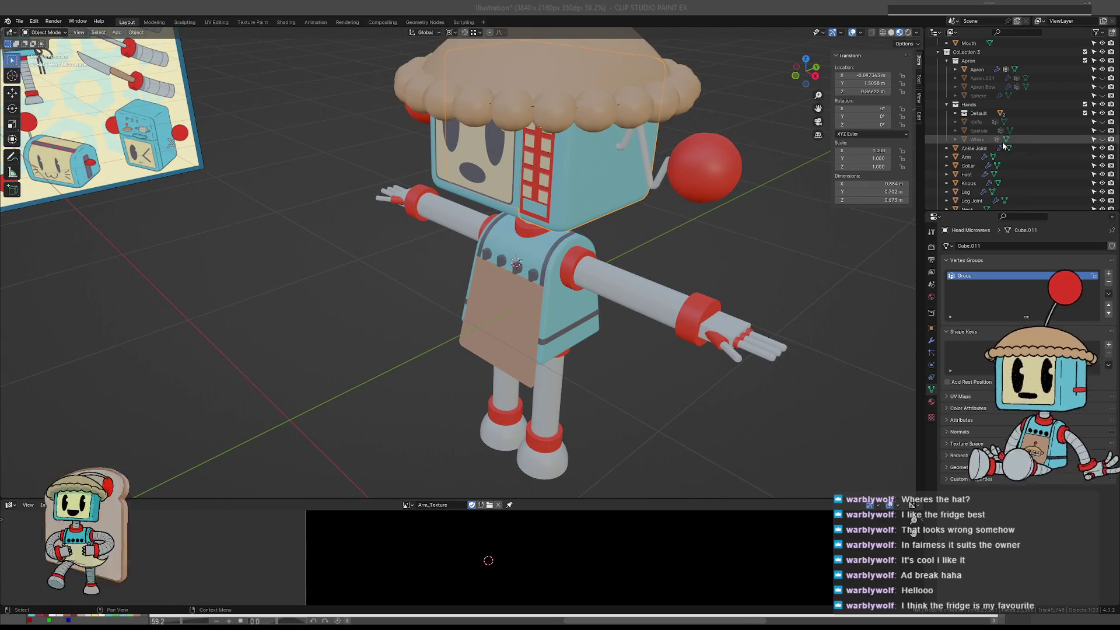
# - Hide the default hands and try the knife on the arm
pyautogui.click(1102, 113)
pyautogui.click(1103, 113)
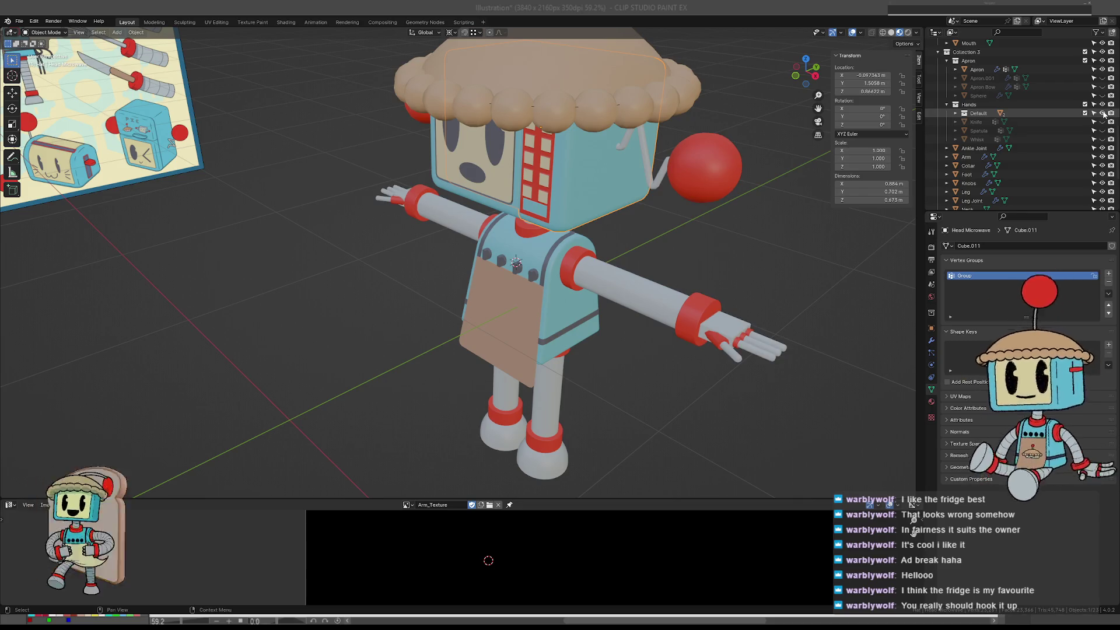
pyautogui.click(1103, 113)
pyautogui.click(1103, 122)
pyautogui.moveTo(723, 268)
pyautogui.mouseDown()
pyautogui.moveTo(705, 275)
pyautogui.moveTo(684, 243)
pyautogui.moveTo(685, 262)
pyautogui.moveTo(704, 254)
pyautogui.moveTo(651, 258)
pyautogui.moveTo(898, 240)
pyautogui.mouseUp()
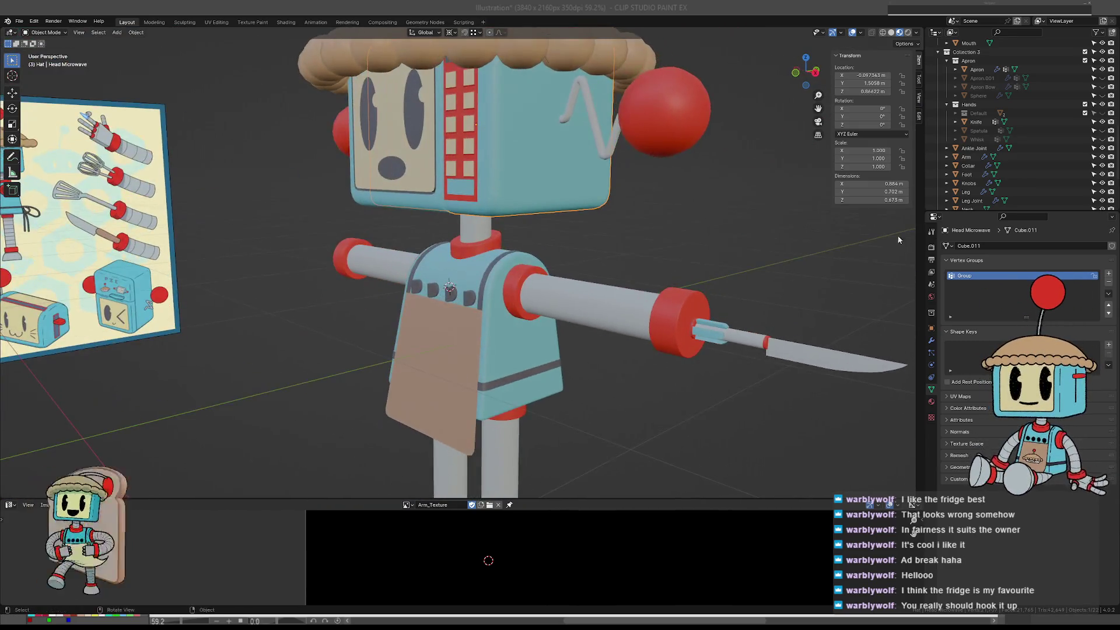
# - Swap the knife for the spatula, then replace it with the whisk
pyautogui.click(1101, 122)
pyautogui.click(1101, 130)
pyautogui.moveTo(729, 233)
pyautogui.mouseDown()
pyautogui.moveTo(673, 244)
pyautogui.moveTo(711, 292)
pyautogui.moveTo(635, 247)
pyautogui.moveTo(652, 232)
pyautogui.mouseUp()
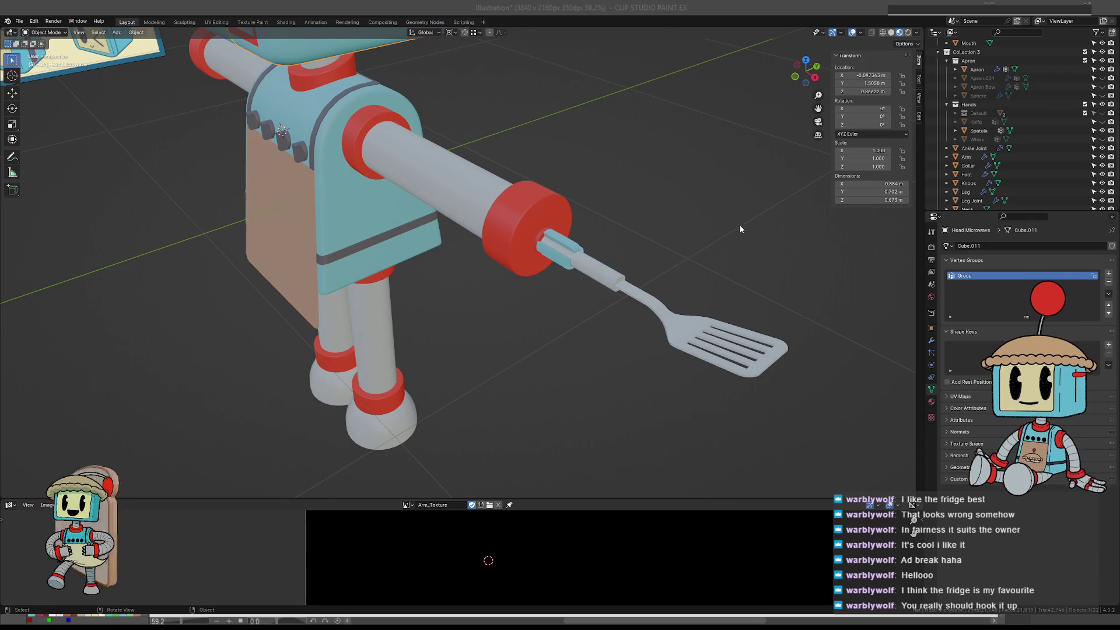
pyautogui.click(1102, 131)
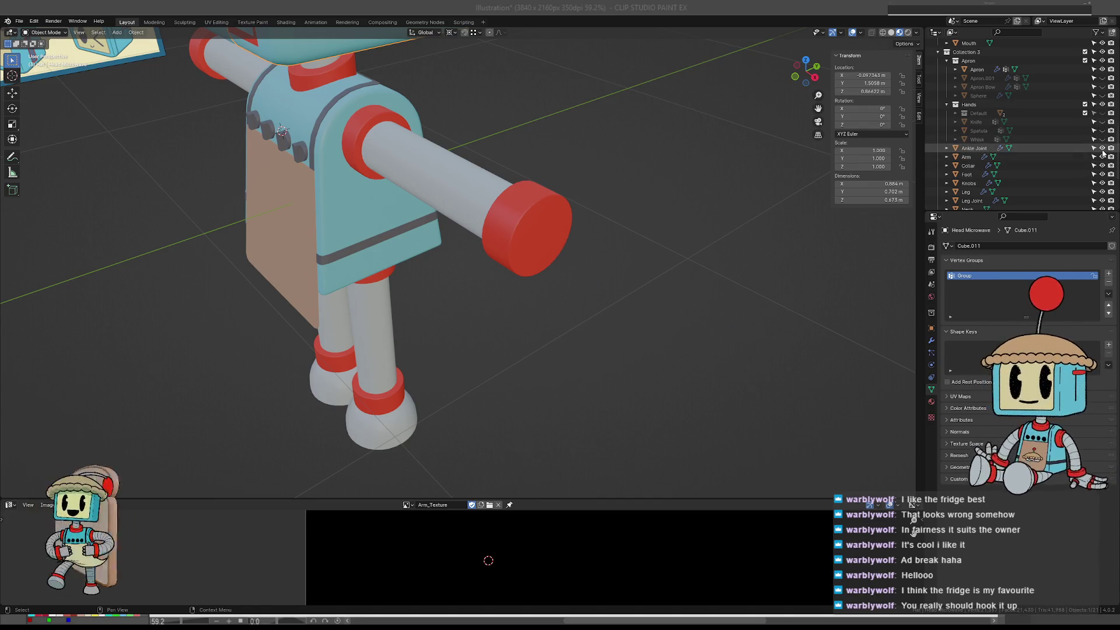
pyautogui.click(1102, 139)
# - Orbit and zoom close around the whisk attachment on the robot's arm
pyautogui.moveTo(779, 225)
pyautogui.mouseDown()
pyautogui.moveTo(684, 181)
pyautogui.moveTo(768, 200)
pyautogui.moveTo(603, 244)
pyautogui.moveTo(544, 293)
pyautogui.moveTo(512, 264)
pyautogui.moveTo(610, 280)
pyautogui.moveTo(633, 250)
pyautogui.moveTo(523, 281)
pyautogui.moveTo(641, 249)
pyautogui.moveTo(580, 236)
pyautogui.moveTo(586, 268)
pyautogui.moveTo(561, 256)
pyautogui.moveTo(555, 133)
pyautogui.moveTo(606, 134)
pyautogui.moveTo(523, 135)
pyautogui.moveTo(611, 164)
pyautogui.mouseUp()
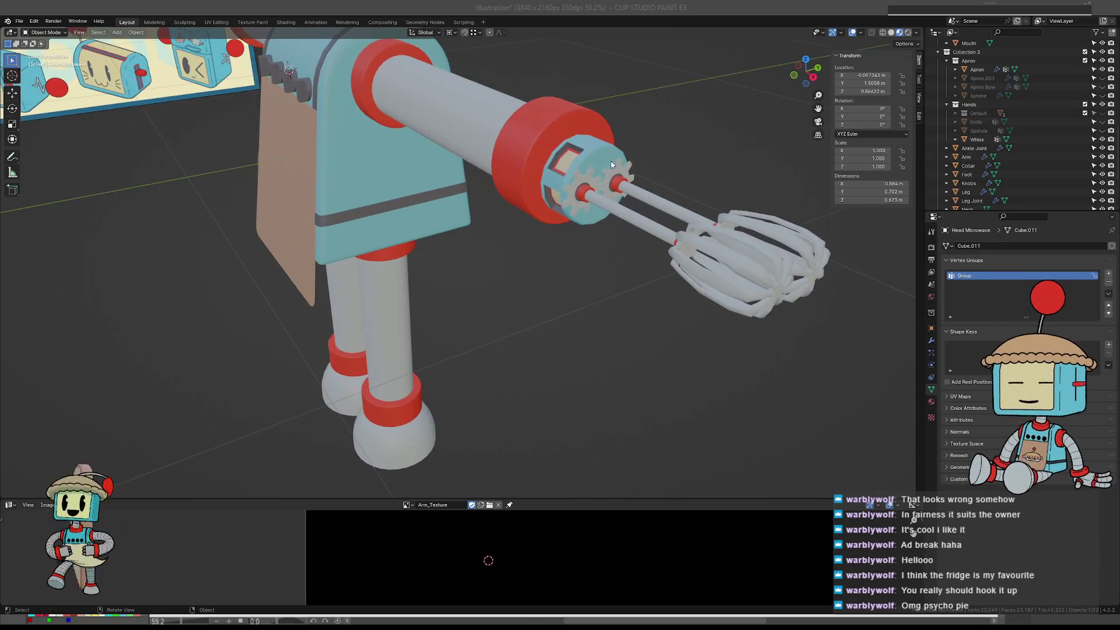
pyautogui.moveTo(727, 251)
pyautogui.mouseDown()
pyautogui.moveTo(708, 224)
pyautogui.moveTo(677, 230)
pyautogui.moveTo(757, 225)
pyautogui.moveTo(654, 263)
pyautogui.mouseUp()
pyautogui.scroll(3, 636, 202)
pyautogui.moveTo(635, 202)
pyautogui.mouseDown()
pyautogui.moveTo(529, 263)
pyautogui.moveTo(454, 208)
pyautogui.moveTo(607, 194)
pyautogui.moveTo(570, 208)
pyautogui.moveTo(523, 252)
pyautogui.moveTo(571, 252)
pyautogui.moveTo(475, 254)
pyautogui.moveTo(583, 222)
pyautogui.moveTo(694, 208)
pyautogui.moveTo(561, 187)
pyautogui.moveTo(660, 181)
pyautogui.moveTo(595, 208)
pyautogui.moveTo(596, 238)
pyautogui.moveTo(607, 210)
pyautogui.moveTo(670, 207)
pyautogui.moveTo(598, 218)
pyautogui.moveTo(670, 198)
pyautogui.moveTo(706, 146)
pyautogui.moveTo(591, 187)
pyautogui.mouseUp()
pyautogui.scroll(-5, 590, 251)
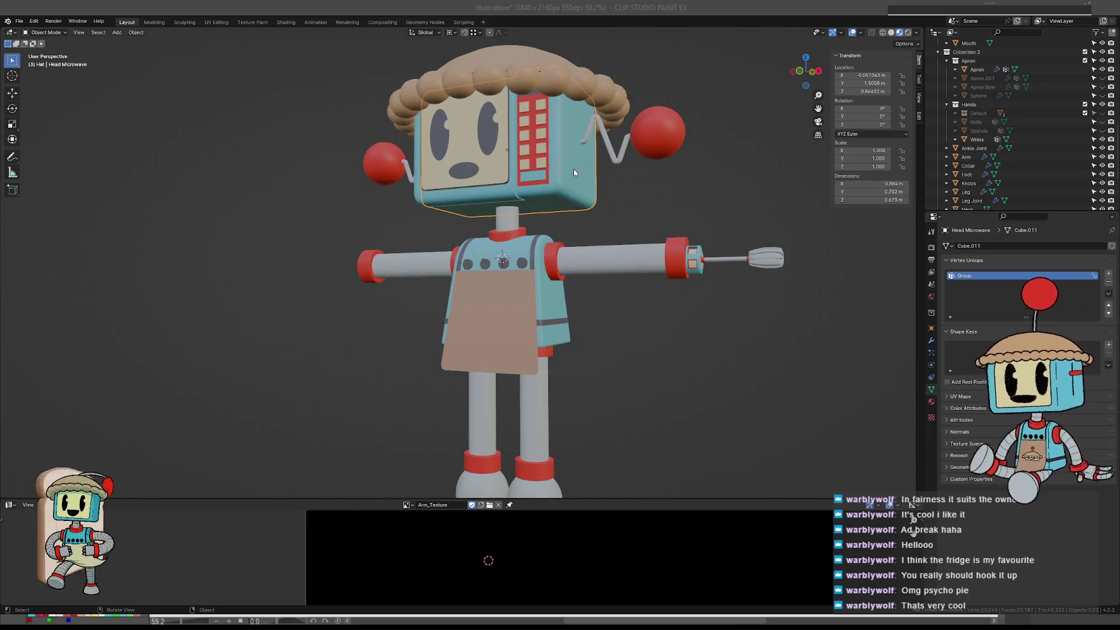
# - Flip between wireframe and material preview while orbiting around the robot and reference poster
pyautogui.press('z')
pyautogui.click(552, 194)
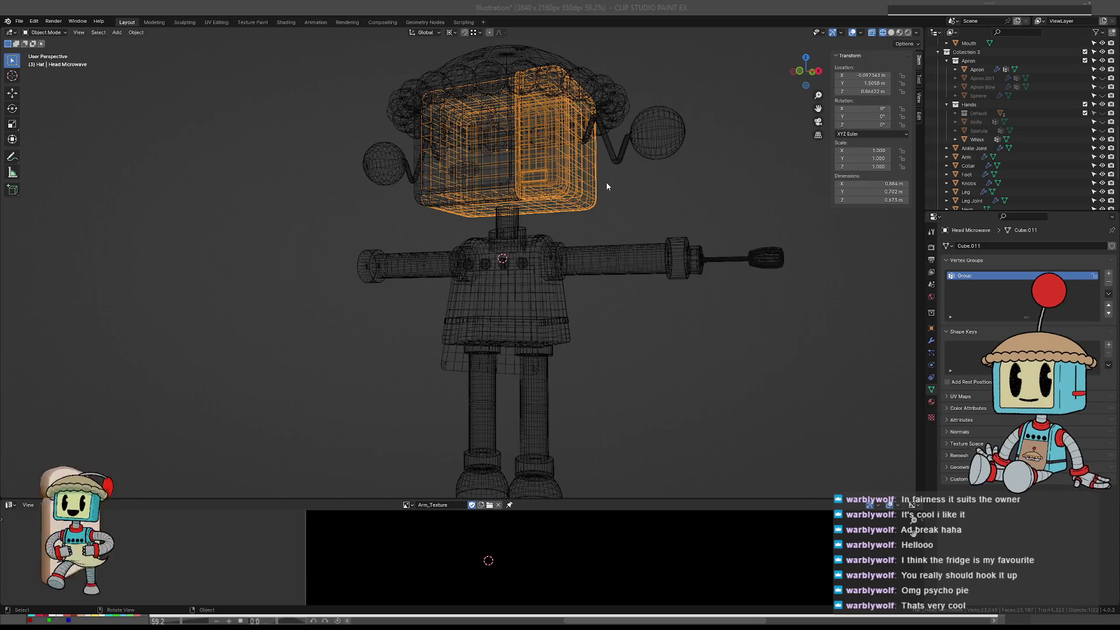
pyautogui.press('z')
pyautogui.click(628, 251)
pyautogui.moveTo(629, 251)
pyautogui.mouseDown()
pyautogui.moveTo(546, 242)
pyautogui.moveTo(631, 235)
pyautogui.mouseUp()
pyautogui.press('z')
pyautogui.click(589, 245)
pyautogui.moveTo(701, 240)
pyautogui.mouseDown()
pyautogui.moveTo(656, 256)
pyautogui.moveTo(632, 224)
pyautogui.moveTo(664, 226)
pyautogui.mouseUp()
pyautogui.press('z')
pyautogui.click(655, 299)
pyautogui.moveTo(654, 299); pyautogui.dragTo(658, 275)
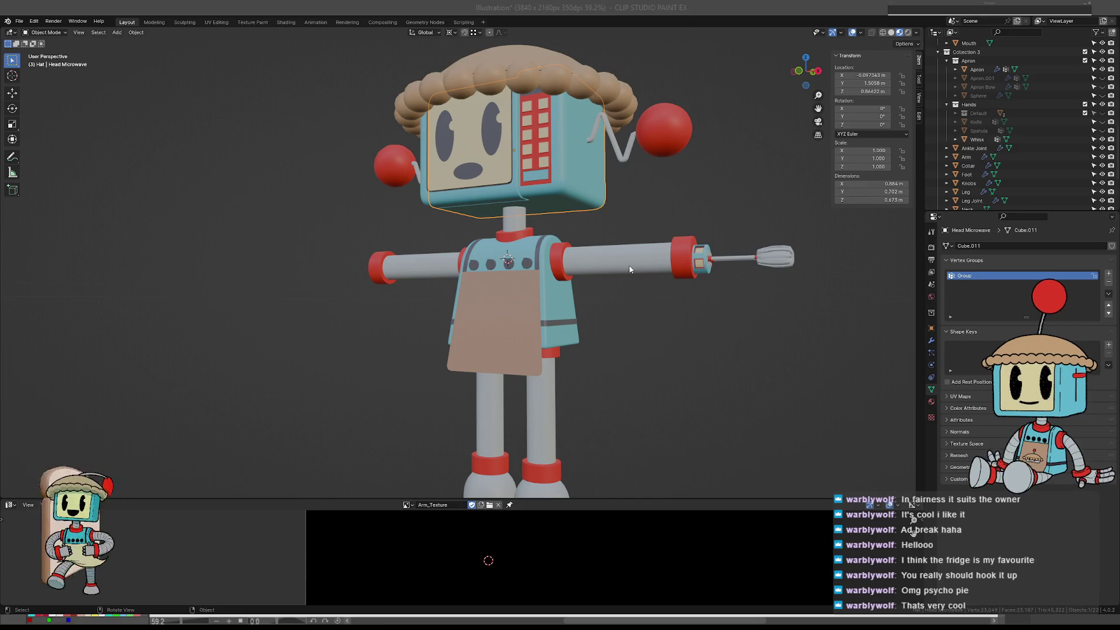
pyautogui.moveTo(615, 246); pyautogui.dragTo(642, 257)
pyautogui.press('z')
pyautogui.click(579, 243)
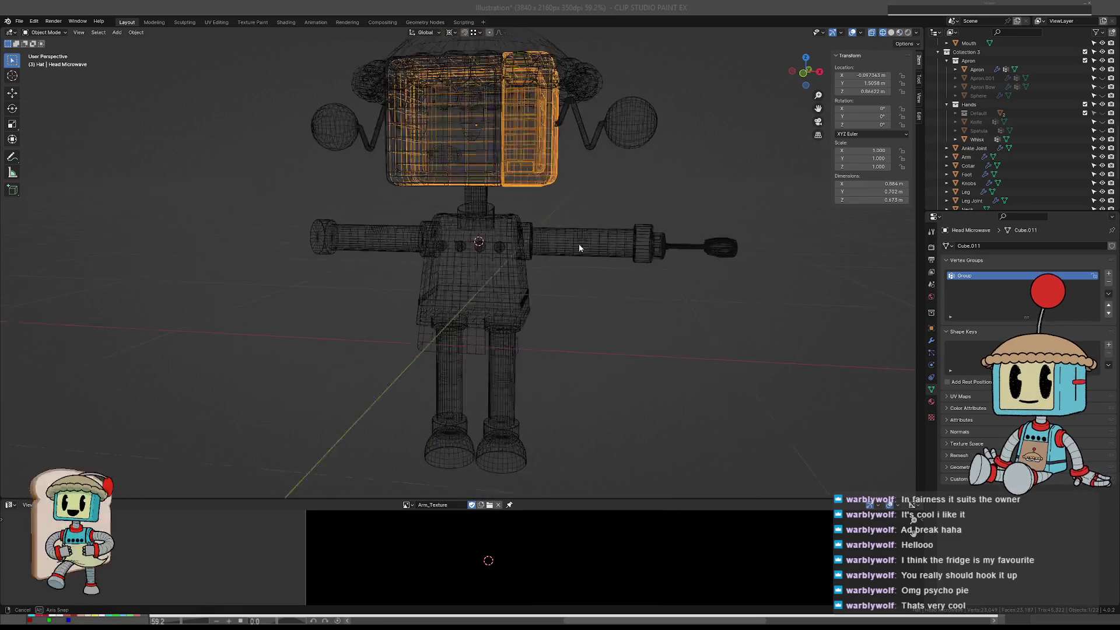
pyautogui.press('z')
pyautogui.click(610, 329)
pyautogui.moveTo(607, 323); pyautogui.dragTo(573, 273)
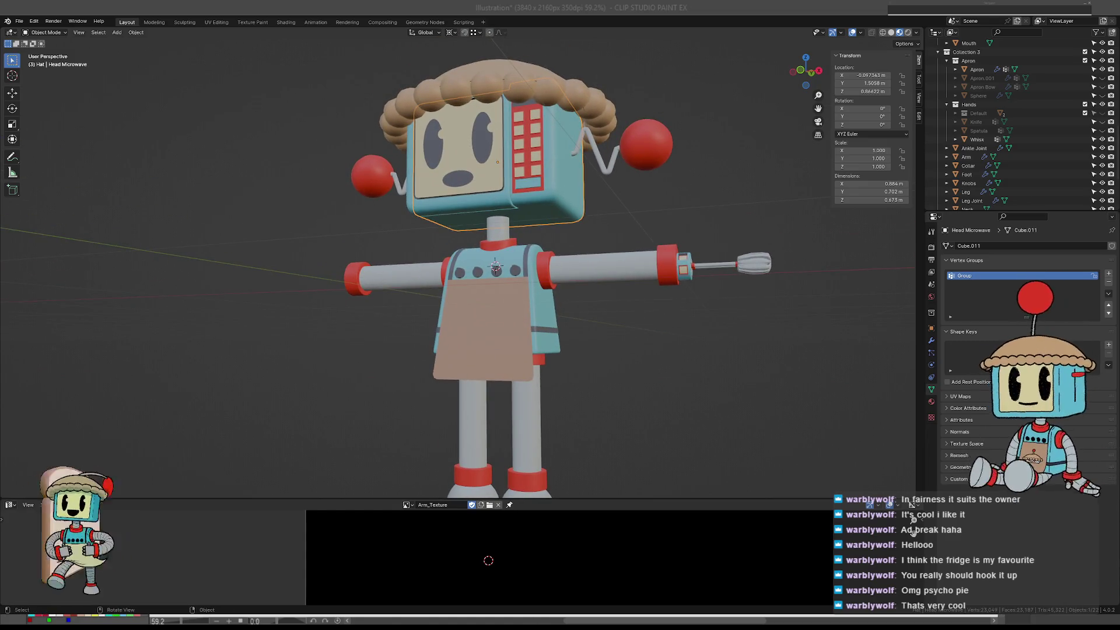
pyautogui.moveTo(379, 119); pyautogui.dragTo(448, 221)
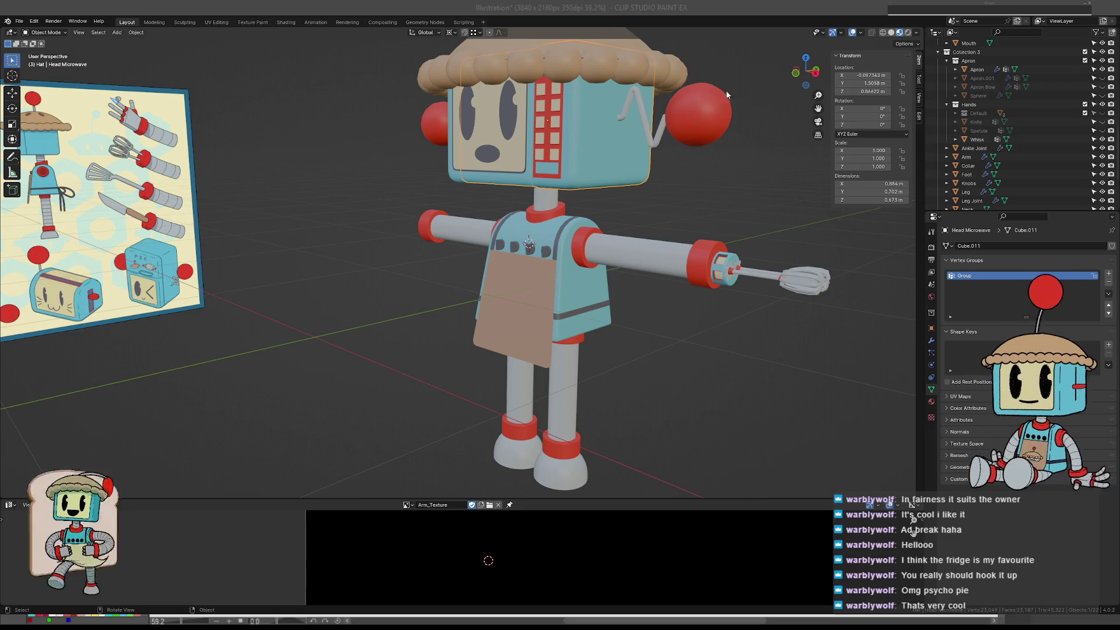
# - Show the default hand, hide the whisk, orbit to a frontal view, then switch to Clip Studio Paint
pyautogui.click(1085, 113)
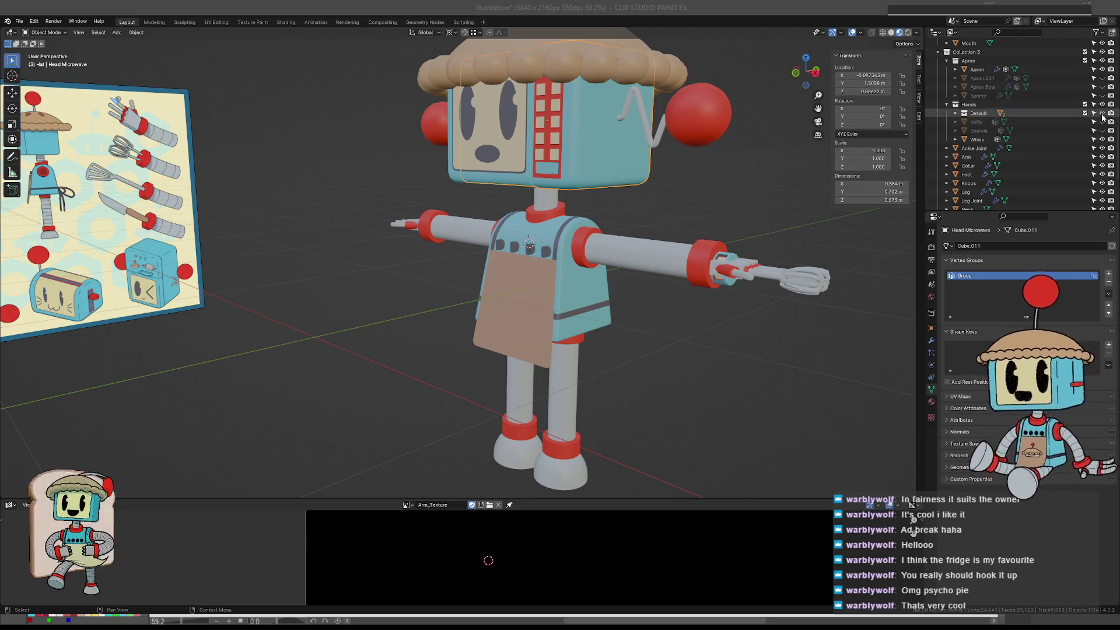
pyautogui.moveTo(669, 170)
pyautogui.mouseDown()
pyautogui.moveTo(681, 210)
pyautogui.moveTo(753, 170)
pyautogui.mouseUp()
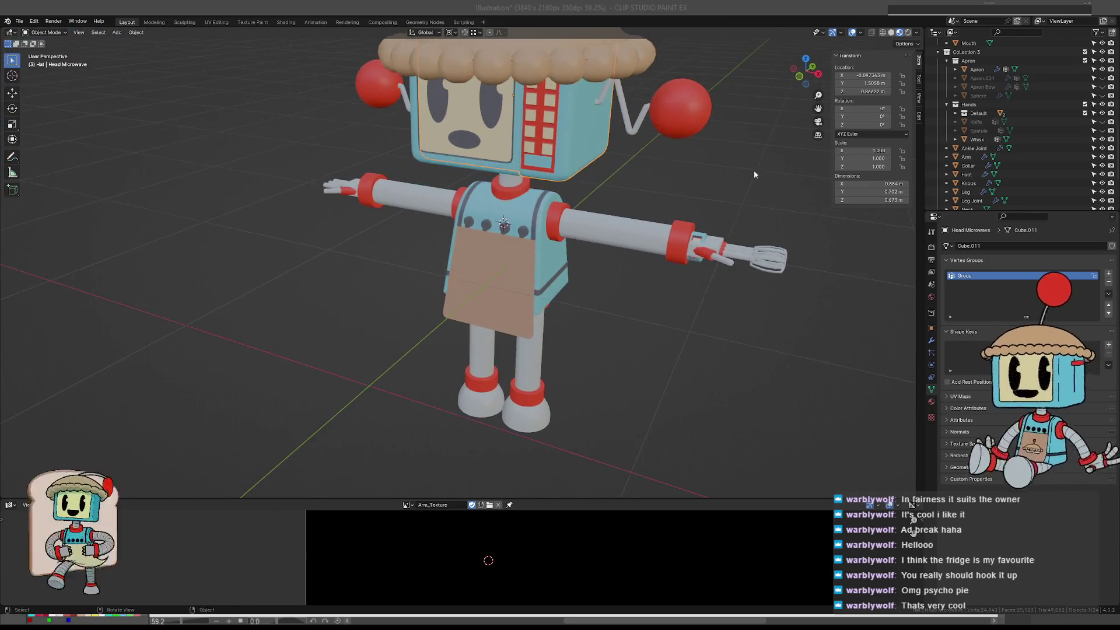
pyautogui.click(1100, 140)
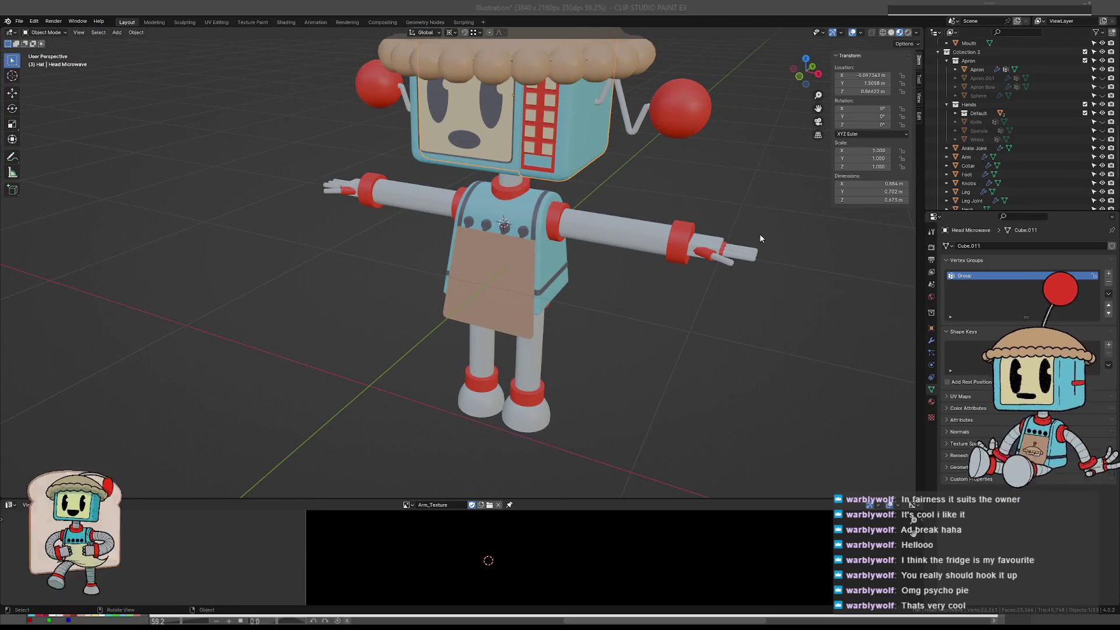
pyautogui.moveTo(759, 233); pyautogui.dragTo(737, 210)
pyautogui.scroll(-1, 503, 176)
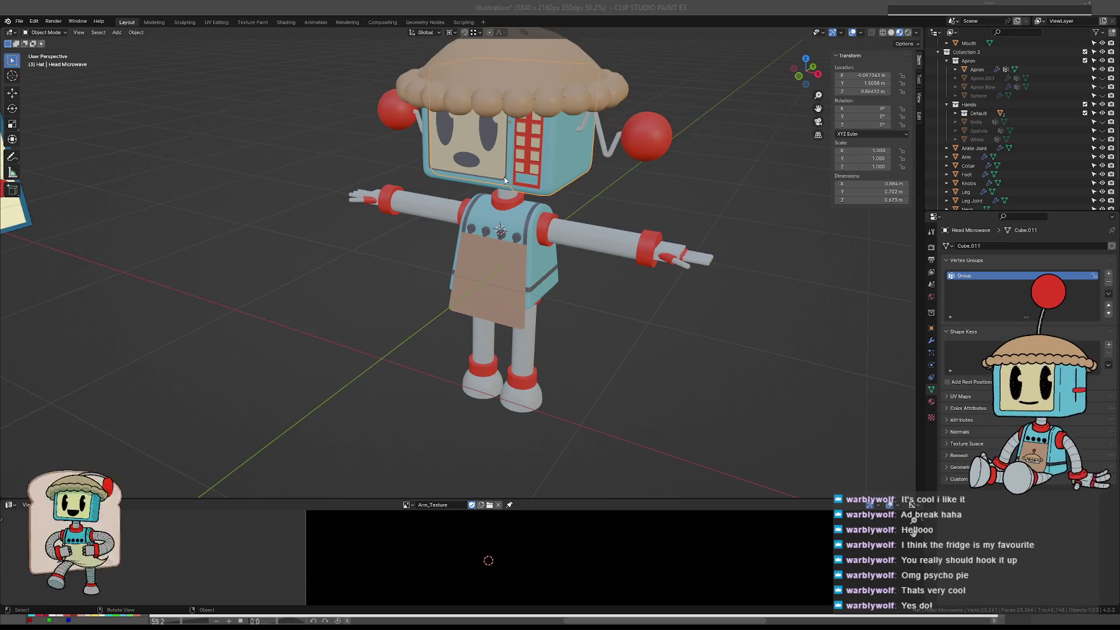
pyautogui.scroll(-2, 569, 168)
pyautogui.moveTo(569, 168)
pyautogui.mouseDown()
pyautogui.moveTo(509, 225)
pyautogui.moveTo(538, 236)
pyautogui.mouseUp()
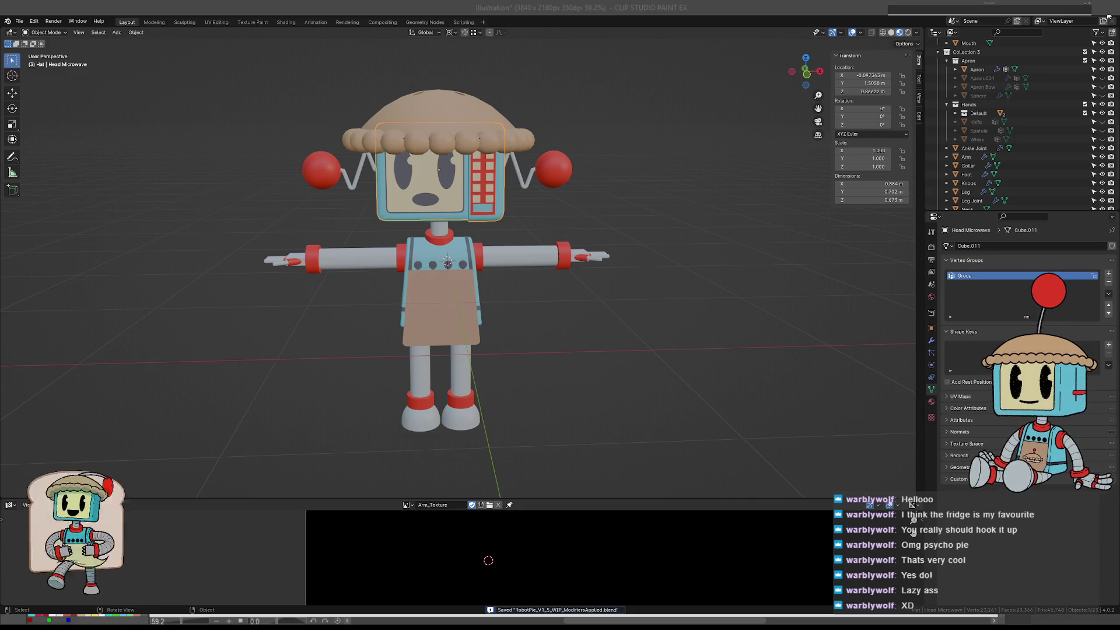
pyautogui.hotkey('alt', 'Tab')
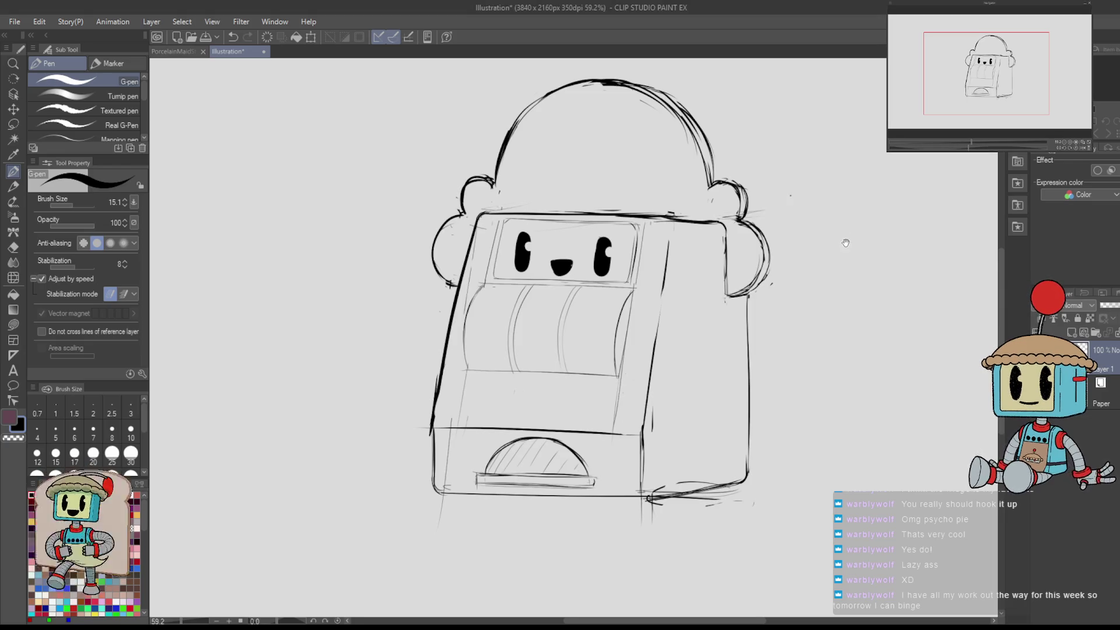
# - Pan the sketch and retry a curve along the dome's left side
pyautogui.press('e')
pyautogui.moveTo(495, 123)
pyautogui.mouseDown()
pyautogui.moveTo(544, 195)
pyautogui.moveTo(535, 167)
pyautogui.mouseUp()
pyautogui.press('p')
pyautogui.hotkey('ctrl', 'z')
pyautogui.moveTo(528, 216); pyautogui.dragTo(546, 147)
pyautogui.hotkey('ctrl', 'z')
pyautogui.hotkey('ctrl', 'z')
pyautogui.hotkey('ctrl', 'z')
pyautogui.moveTo(528, 216)
pyautogui.mouseDown()
pyautogui.moveTo(549, 146)
pyautogui.moveTo(544, 158)
pyautogui.mouseUp()
pyautogui.hotkey('ctrl', 'z')
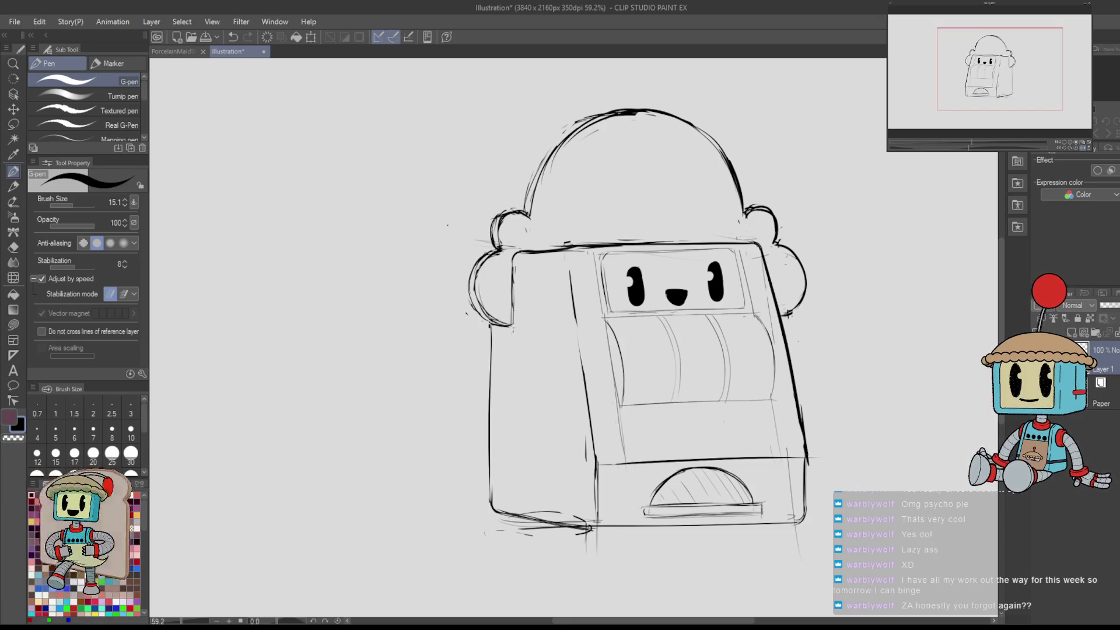
# - Rotate the canvas to about -38°, erase faint marks and double the dome's left outline
pyautogui.moveTo(583, 175); pyautogui.dragTo(516, 230)
pyautogui.press('e')
pyautogui.press('p')
pyautogui.press('e')
pyautogui.moveTo(484, 294)
pyautogui.mouseDown()
pyautogui.moveTo(472, 271)
pyautogui.moveTo(490, 246)
pyautogui.mouseUp()
pyautogui.press('p')
pyautogui.moveTo(475, 332); pyautogui.dragTo(472, 288)
pyautogui.moveTo(477, 366); pyautogui.dragTo(478, 245)
pyautogui.moveTo(473, 313)
pyautogui.mouseDown()
pyautogui.moveTo(493, 240)
pyautogui.moveTo(542, 208)
pyautogui.mouseUp()
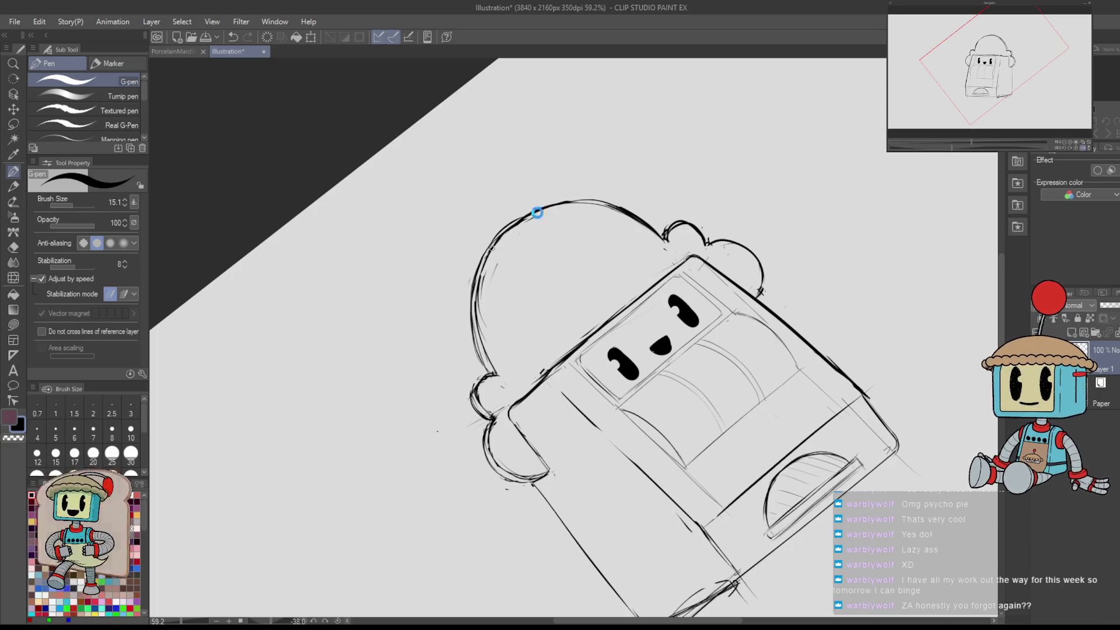
# - Reset the rotation upright and retouch the dome's upper-left outline, erasing excess
pyautogui.hotkey('ctrl', '@')
pyautogui.press('e')
pyautogui.moveTo(492, 309)
pyautogui.mouseDown()
pyautogui.moveTo(500, 260)
pyautogui.moveTo(527, 231)
pyautogui.mouseUp()
pyautogui.press('p')
pyautogui.hotkey('ctrl', 'z')
pyautogui.press('e')
pyautogui.moveTo(502, 268); pyautogui.dragTo(541, 222)
pyautogui.press('p')
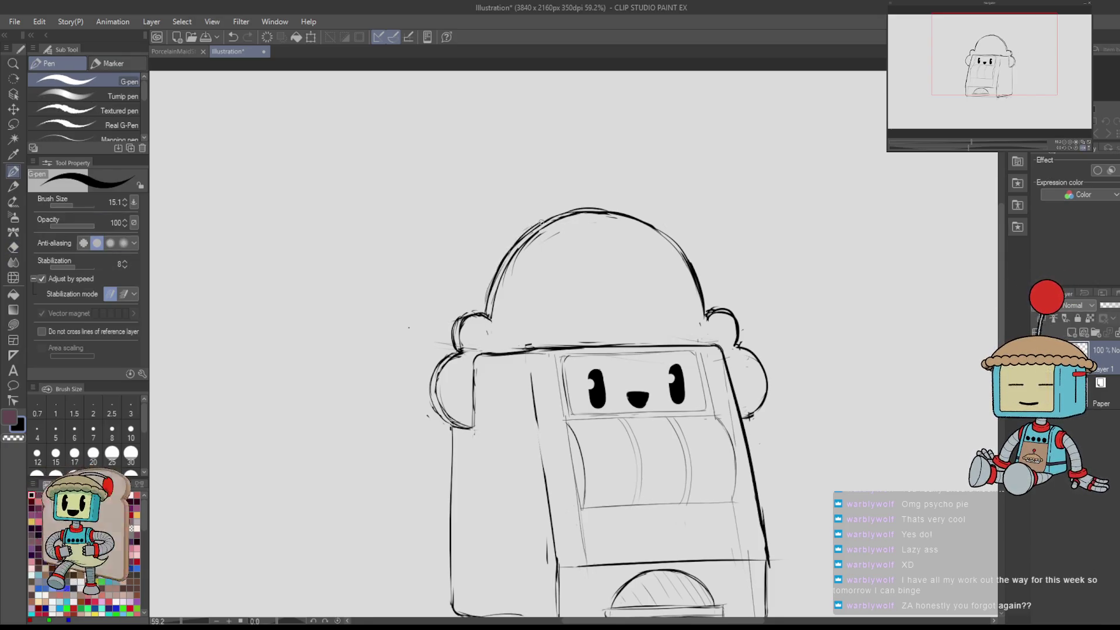
pyautogui.moveTo(777, 551)
pyautogui.mouseDown()
pyautogui.moveTo(651, 468)
pyautogui.moveTo(627, 419)
pyautogui.mouseUp()
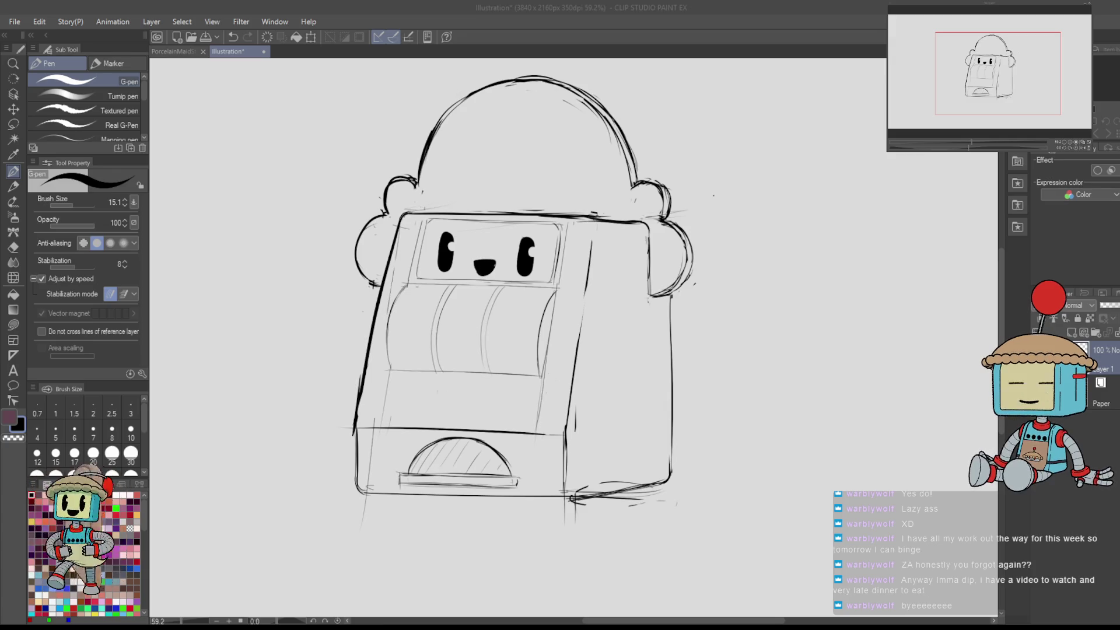
# - Rotate the canvas sideways and draw a vertical line on the machine's right side
pyautogui.moveTo(641, 327)
pyautogui.mouseDown()
pyautogui.moveTo(739, 303)
pyautogui.moveTo(729, 321)
pyautogui.mouseUp()
pyautogui.press('e')
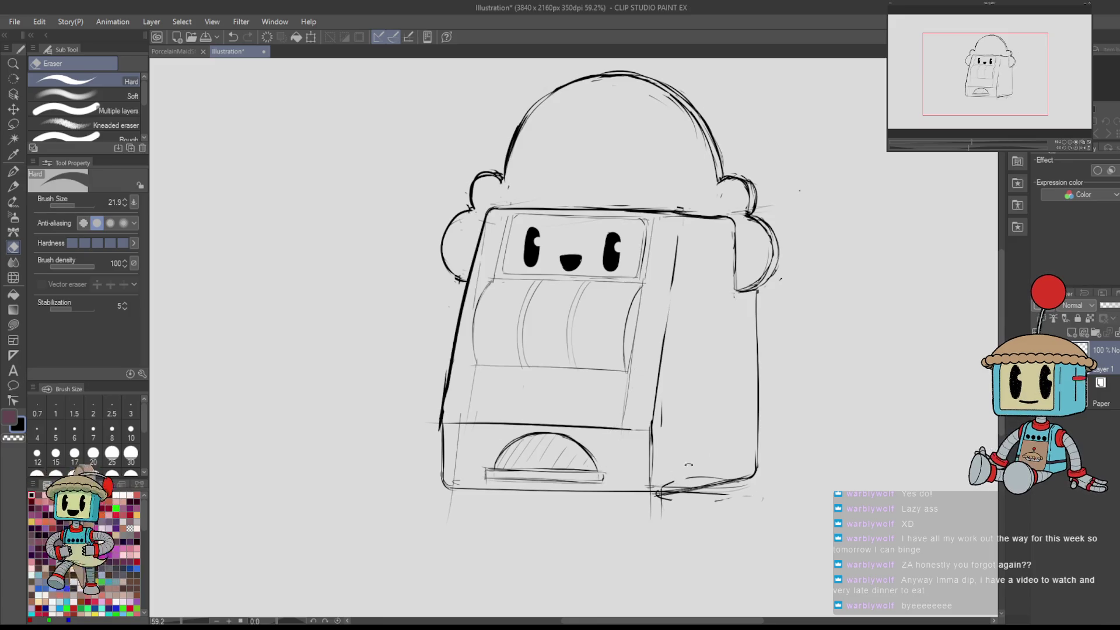
pyautogui.moveTo(688, 464); pyautogui.dragTo(644, 433)
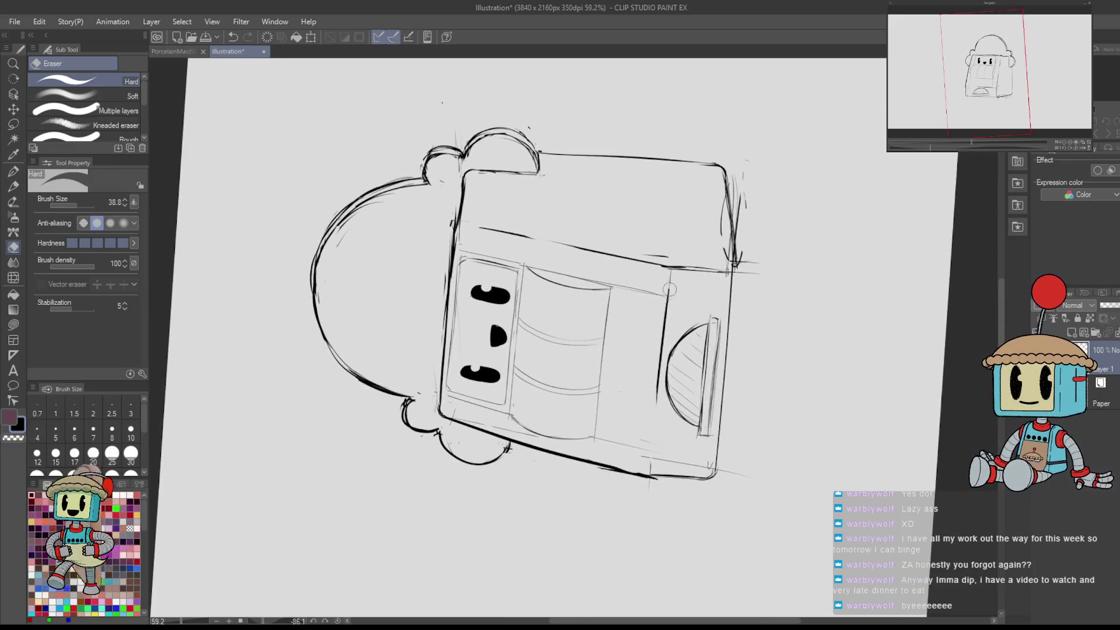
pyautogui.press('p')
pyautogui.moveTo(669, 268); pyautogui.dragTo(664, 350)
pyautogui.hotkey('ctrl', 'z')
pyautogui.moveTo(671, 268); pyautogui.dragTo(649, 458)
# - Reset the canvas rotation, undo trial strokes and try a new right-side stroke
pyautogui.press('e')
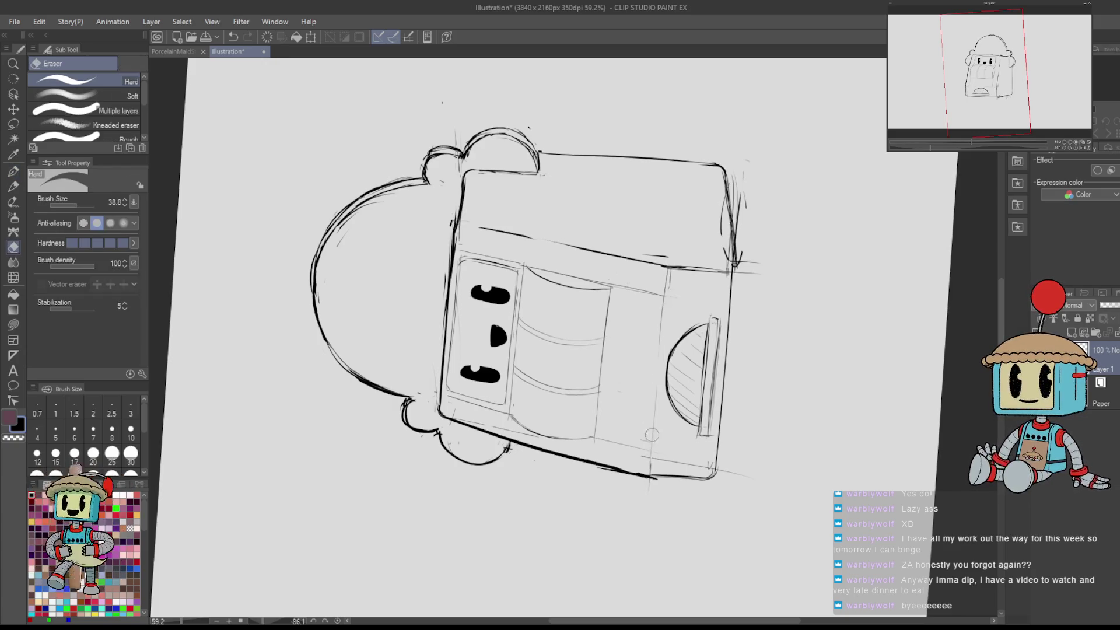
pyautogui.hotkey('ctrl', 'shift', 'r')
pyautogui.press('p')
pyautogui.moveTo(706, 340)
pyautogui.mouseDown()
pyautogui.moveTo(677, 303)
pyautogui.moveTo(662, 379)
pyautogui.mouseUp()
pyautogui.hotkey('ctrl', 'z')
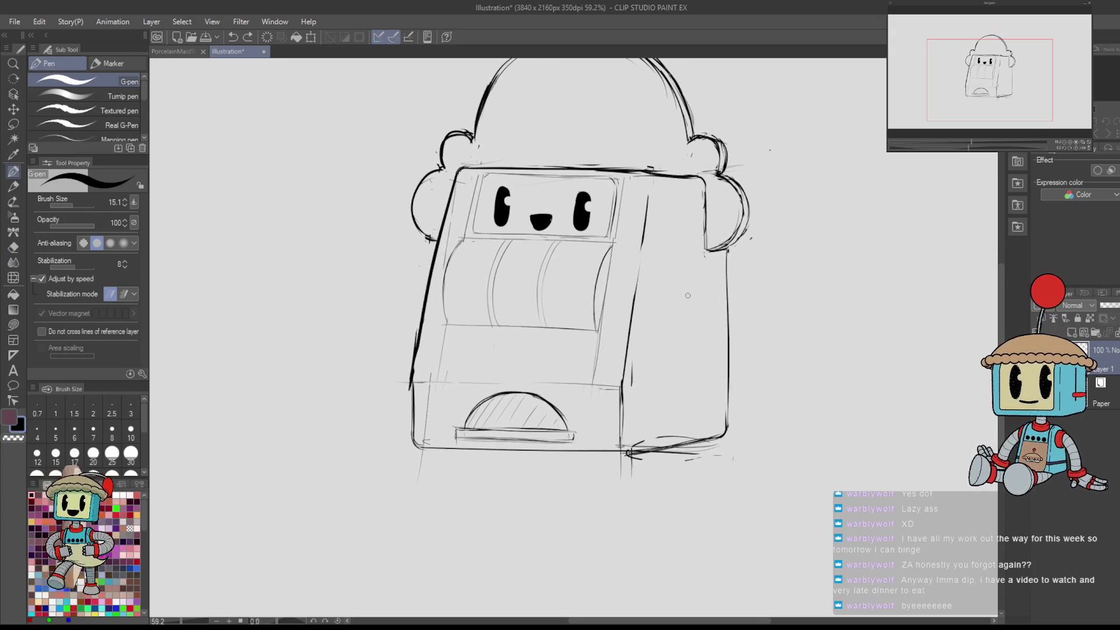
pyautogui.hotkey('ctrl', 'z')
pyautogui.moveTo(679, 283)
pyautogui.mouseDown()
pyautogui.moveTo(658, 368)
pyautogui.moveTo(676, 359)
pyautogui.moveTo(700, 292)
pyautogui.moveTo(694, 350)
pyautogui.mouseUp()
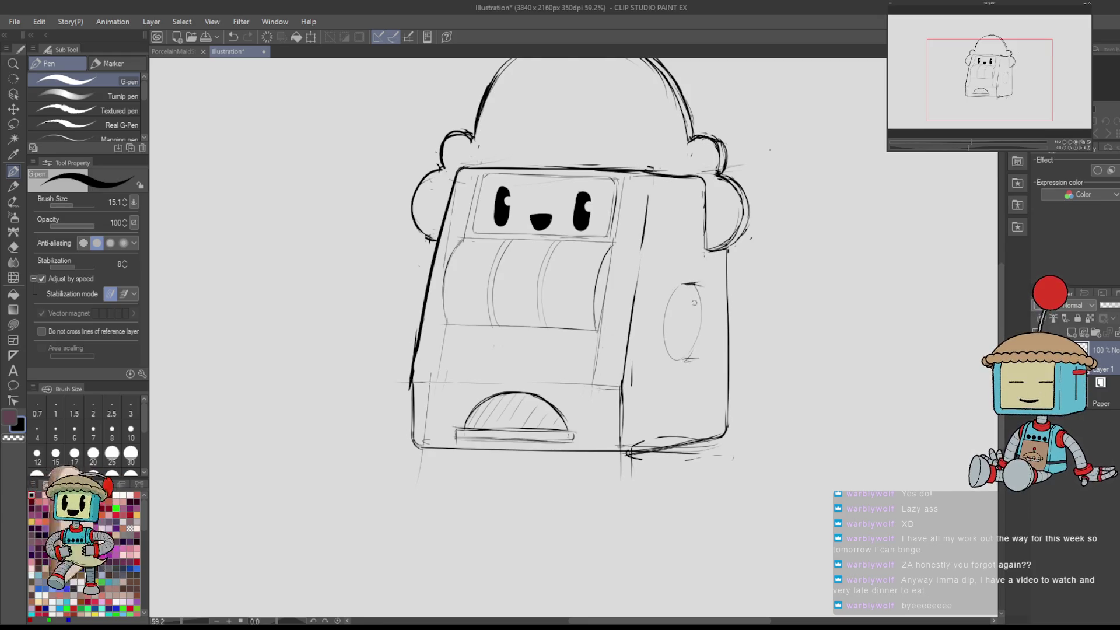
# - Trace and retrace the oval on the machine's right side
pyautogui.press('e')
pyautogui.press('p')
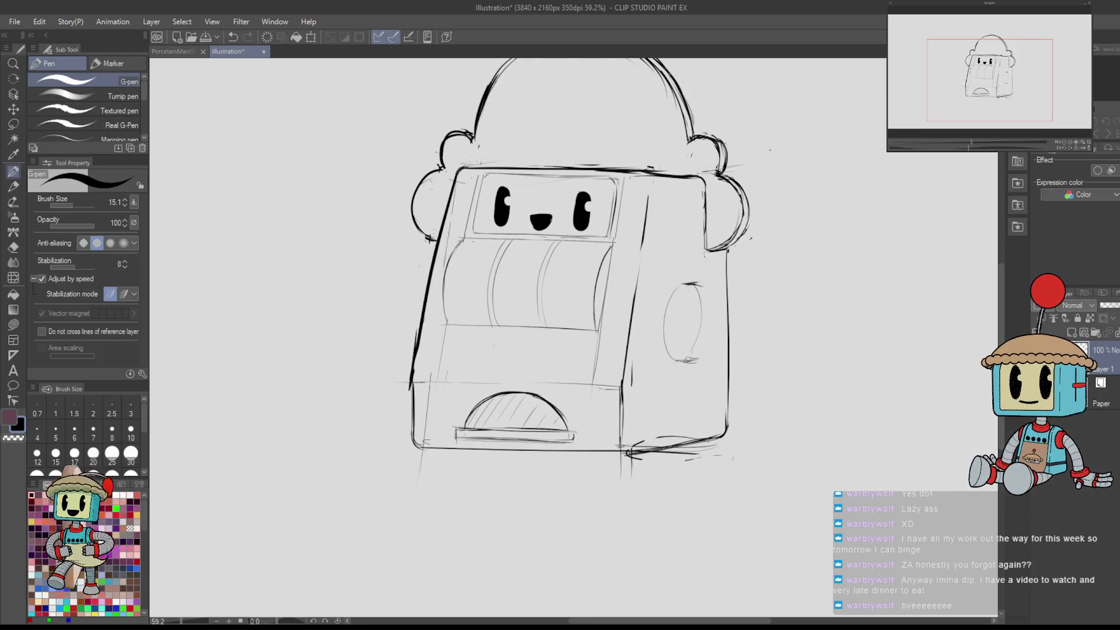
pyautogui.moveTo(693, 289)
pyautogui.mouseDown()
pyautogui.moveTo(683, 364)
pyautogui.moveTo(676, 347)
pyautogui.mouseUp()
pyautogui.hotkey('ctrl', 'z')
pyautogui.hotkey('ctrl', 'z')
pyautogui.hotkey('ctrl', 'z')
pyautogui.moveTo(691, 290); pyautogui.dragTo(684, 357)
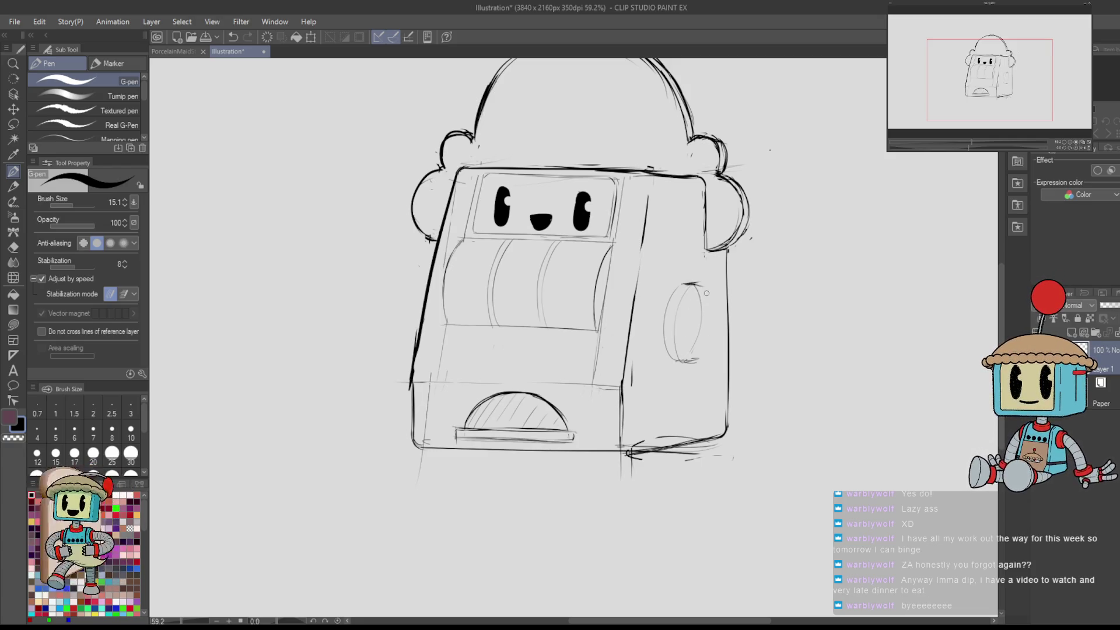
pyautogui.moveTo(694, 283)
pyautogui.mouseDown()
pyautogui.moveTo(705, 317)
pyautogui.moveTo(691, 359)
pyautogui.mouseUp()
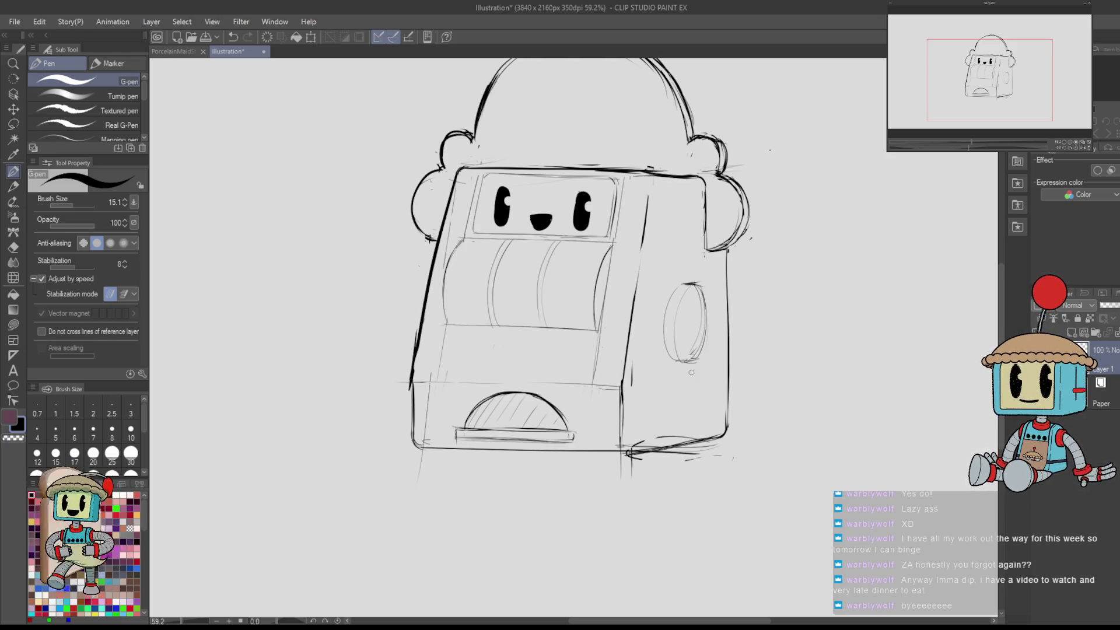
# - Mirror the view to check the drawing, undoing and redoing a change near the mouth
pyautogui.moveTo(682, 383)
pyautogui.mouseDown()
pyautogui.moveTo(681, 260)
pyautogui.moveTo(674, 385)
pyautogui.mouseUp()
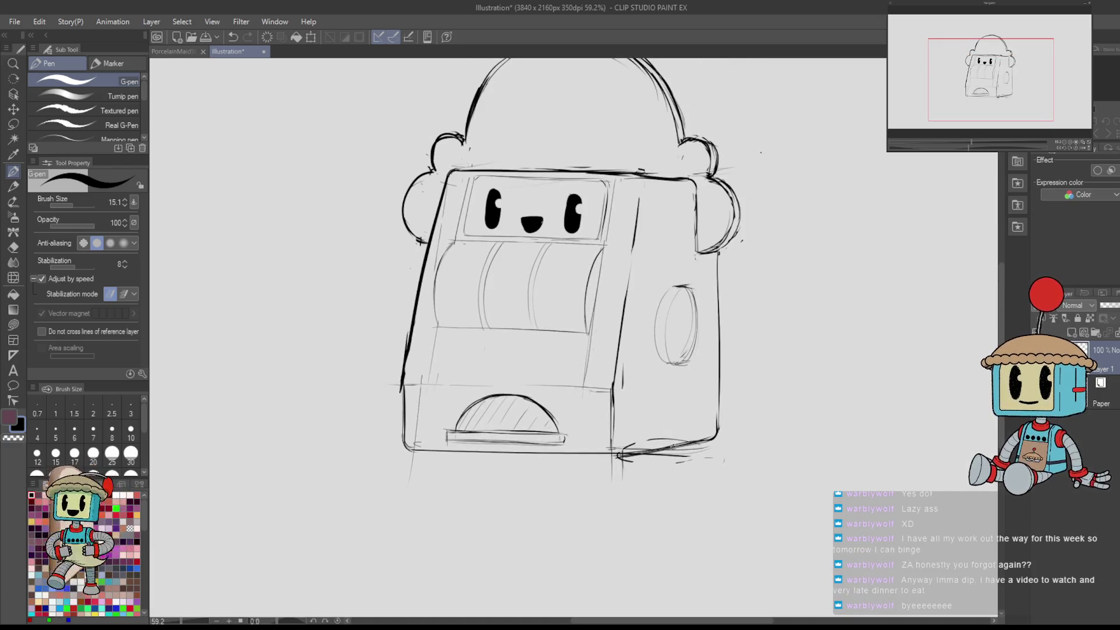
pyautogui.press('h')
pyautogui.press('h')
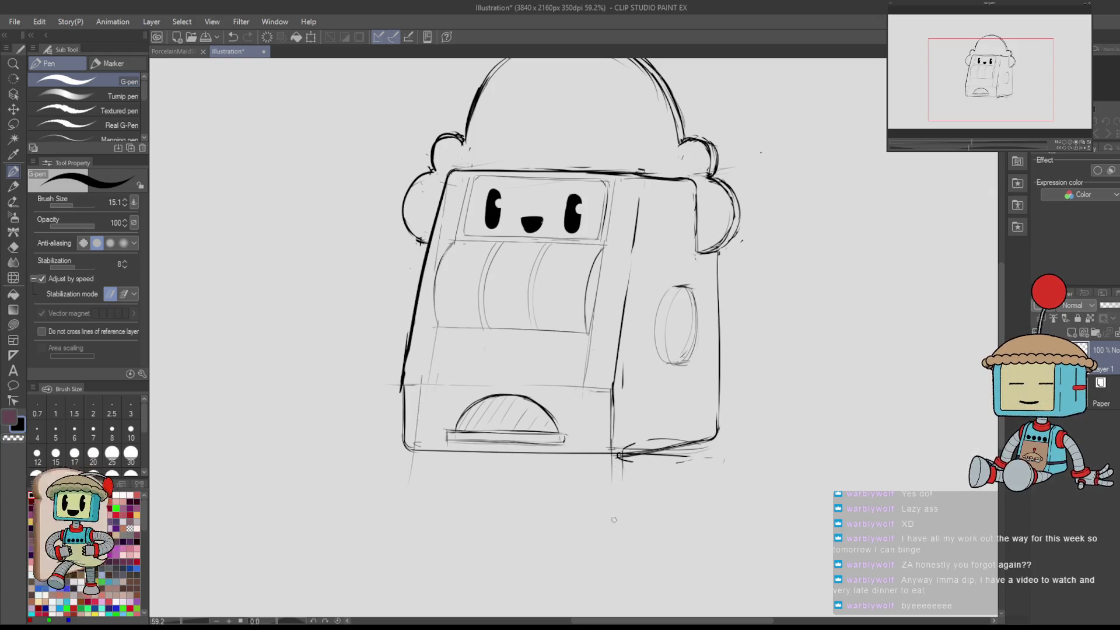
pyautogui.moveTo(680, 398)
pyautogui.mouseDown()
pyautogui.moveTo(697, 301)
pyautogui.moveTo(678, 404)
pyautogui.mouseUp()
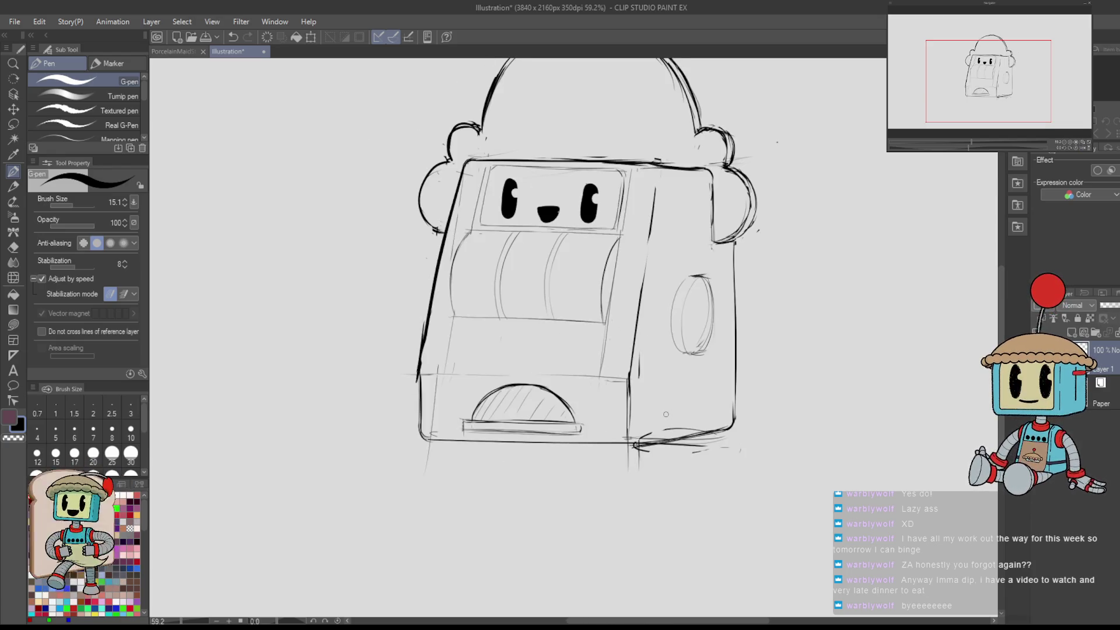
pyautogui.hotkey('ctrl', 'z')
pyautogui.hotkey('ctrl', 'y')
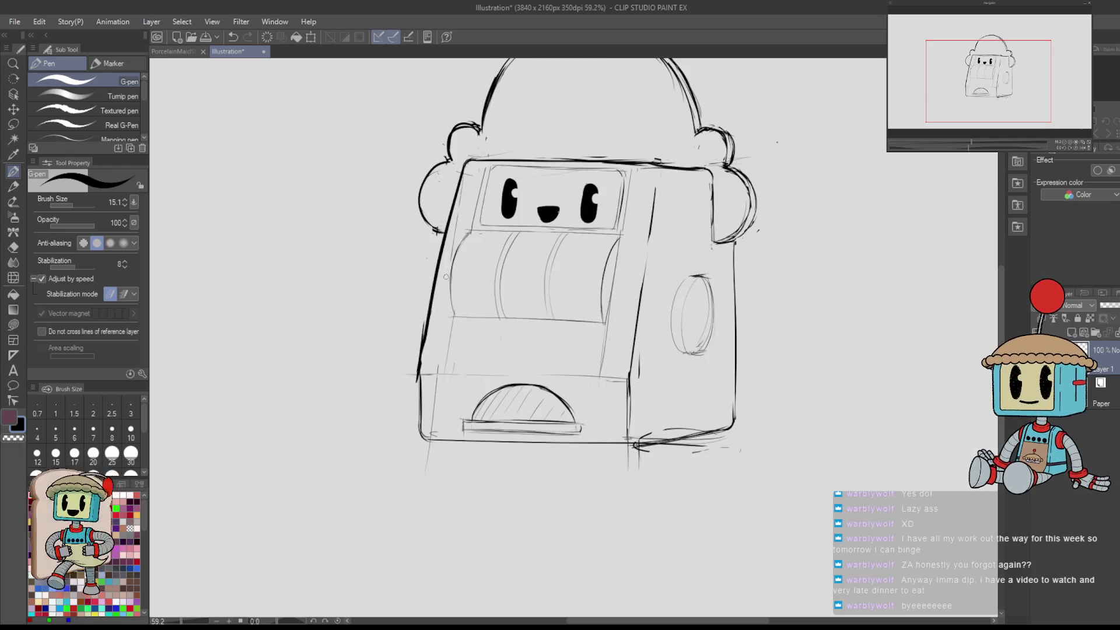
# - Sketch a small pie in the first reel and lasso-select it
pyautogui.moveTo(465, 280)
pyautogui.mouseDown()
pyautogui.moveTo(479, 284)
pyautogui.moveTo(459, 281)
pyautogui.moveTo(479, 284)
pyautogui.moveTo(478, 266)
pyautogui.mouseUp()
pyautogui.hotkey('ctrl', 'z')
pyautogui.hotkey('ctrl', 'z')
pyautogui.hotkey('ctrl', 'z')
pyautogui.hotkey('ctrl', 'z')
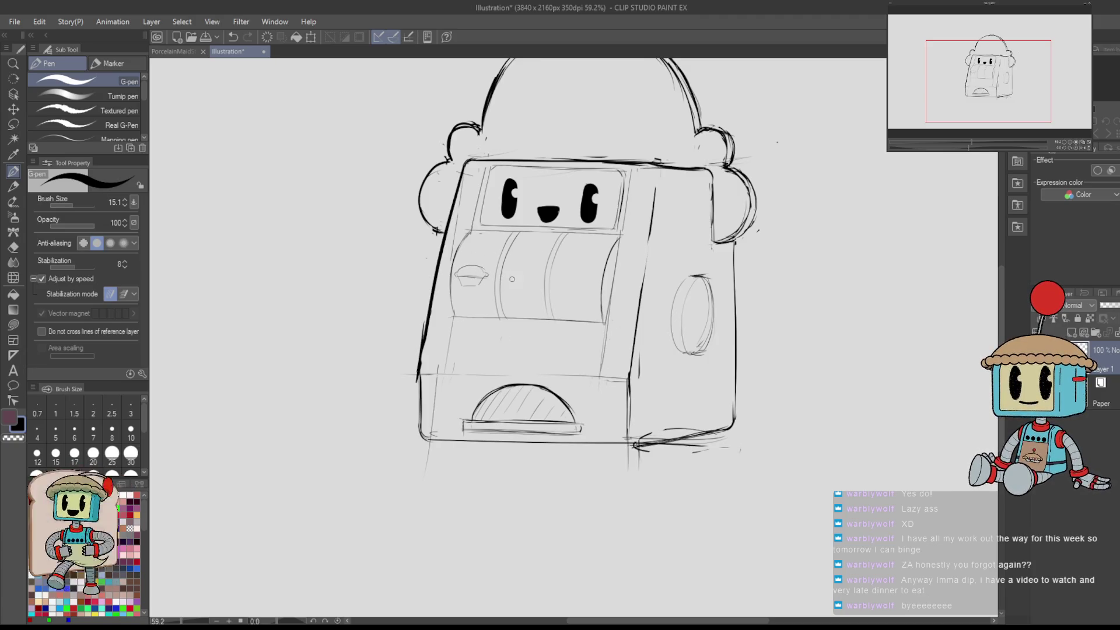
pyautogui.press('m')
pyautogui.moveTo(490, 286)
pyautogui.mouseDown()
pyautogui.moveTo(495, 271)
pyautogui.moveTo(467, 255)
pyautogui.moveTo(473, 278)
pyautogui.mouseUp()
# - Transform the pie with Keep original image on, placing a copy in the next reel
pyautogui.scroll(5, 466, 265)
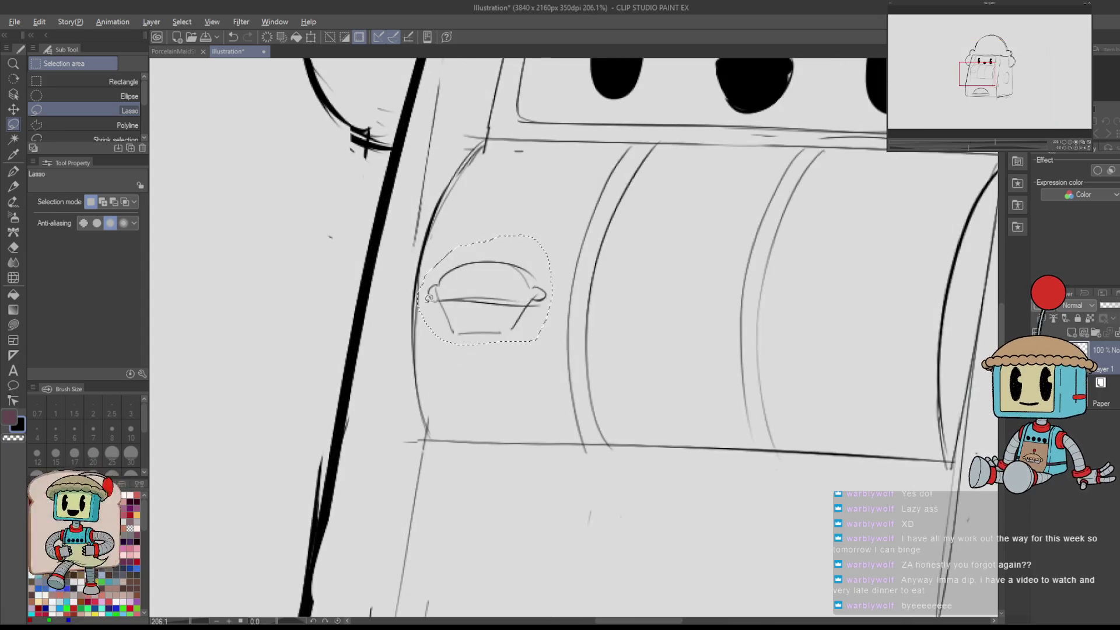
pyautogui.hotkey('ctrl', 't')
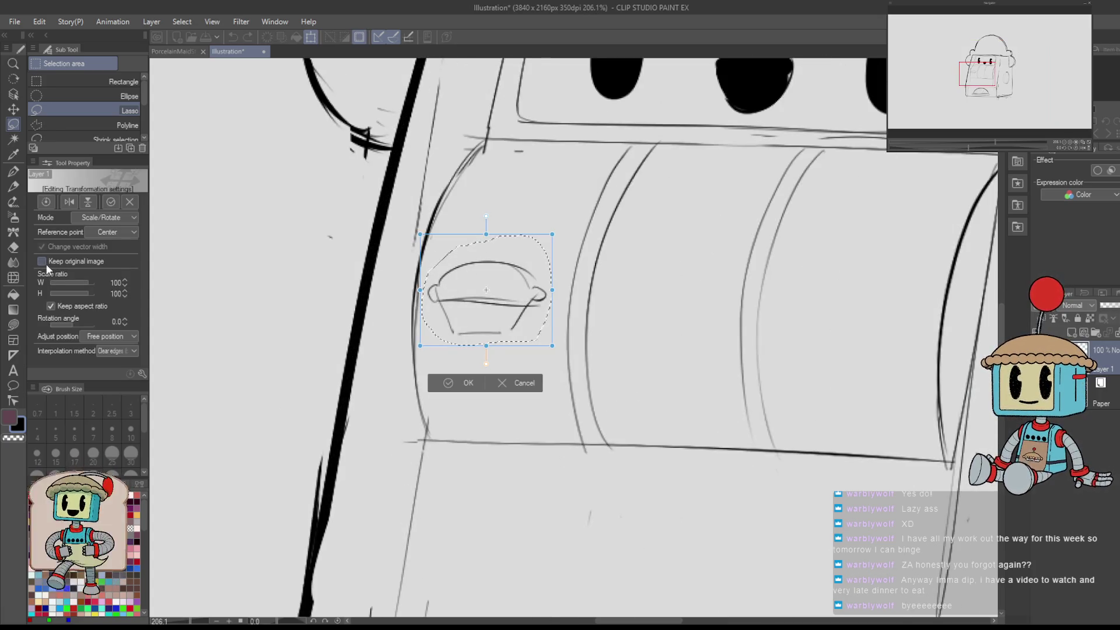
pyautogui.click(49, 261)
pyautogui.moveTo(500, 338); pyautogui.dragTo(867, 334)
pyautogui.click(828, 394)
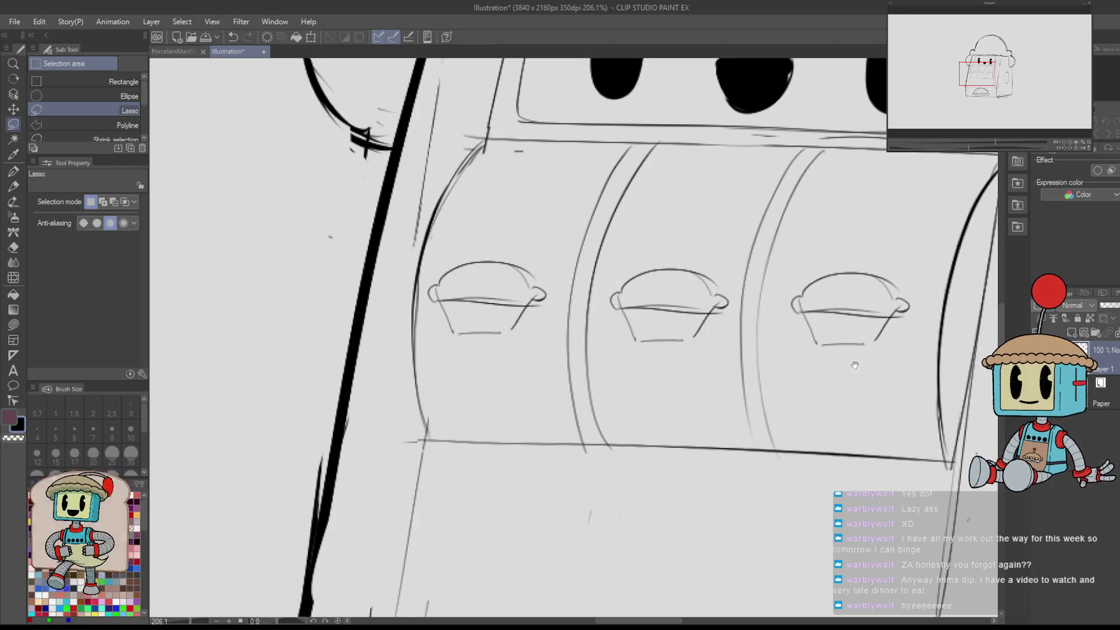
pyautogui.moveTo(840, 380); pyautogui.dragTo(402, 386)
pyautogui.scroll(-5, 403, 386)
pyautogui.press('e')
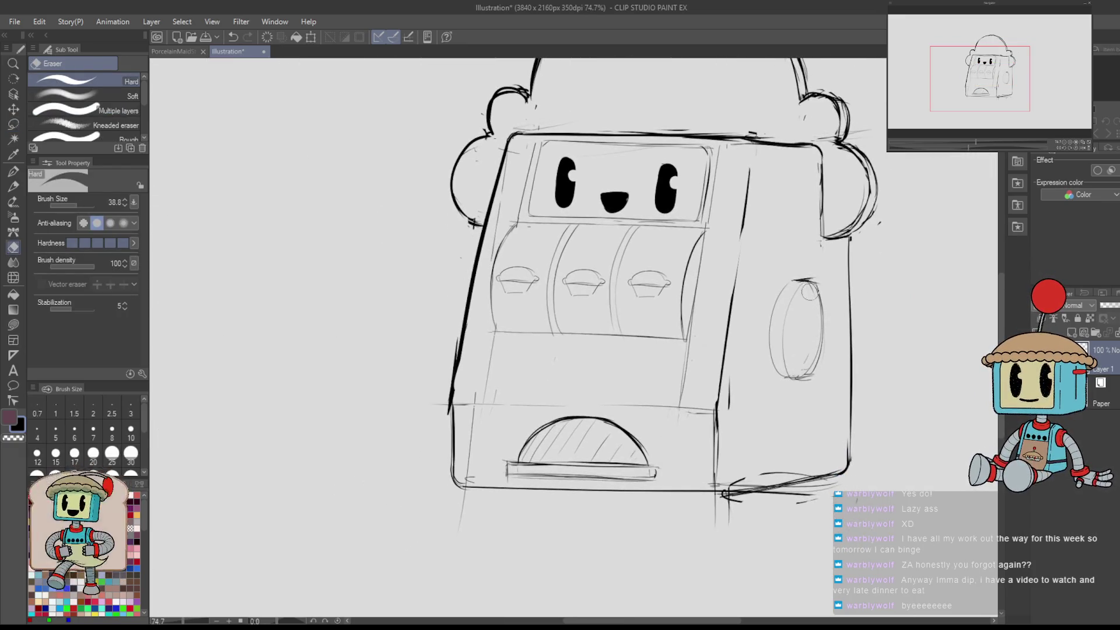
# - With the G-pen, draw a straight vertical line inside the right-side oval
pyautogui.press('p')
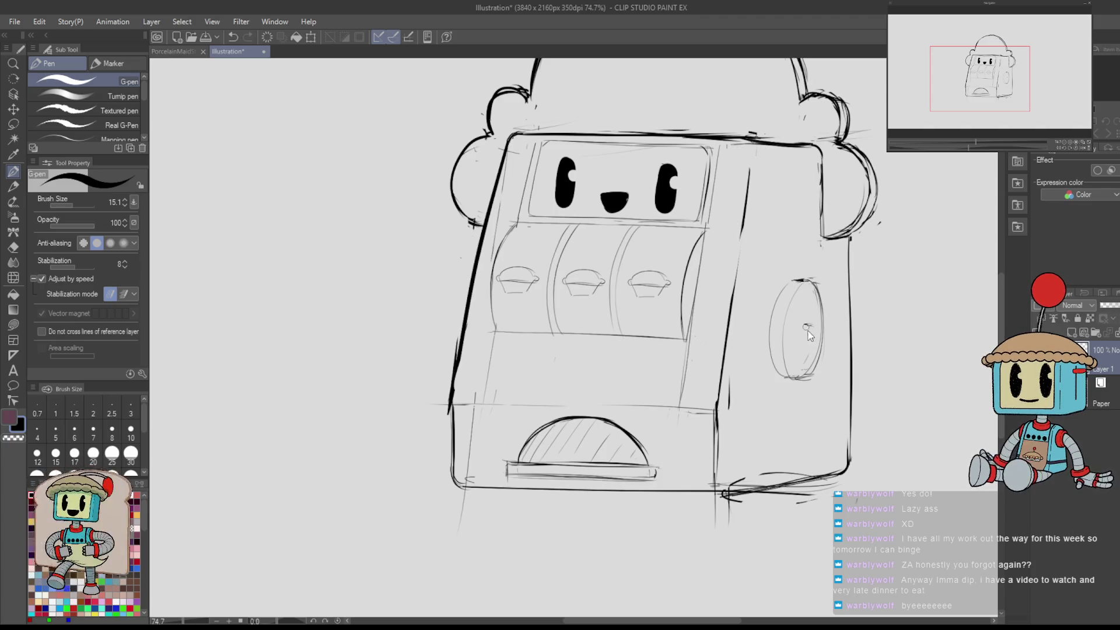
pyautogui.moveTo(804, 282); pyautogui.dragTo(800, 374)
pyautogui.hotkey('ctrl', 'z')
pyautogui.moveTo(805, 277); pyautogui.dragTo(802, 379)
# - Add a short horizontal stroke across the oval, comparing it with undo and redo before keeping it
pyautogui.moveTo(817, 327)
pyautogui.mouseDown()
pyautogui.moveTo(785, 336)
pyautogui.moveTo(822, 330)
pyautogui.mouseUp()
pyautogui.hotkey('ctrl', 'z')
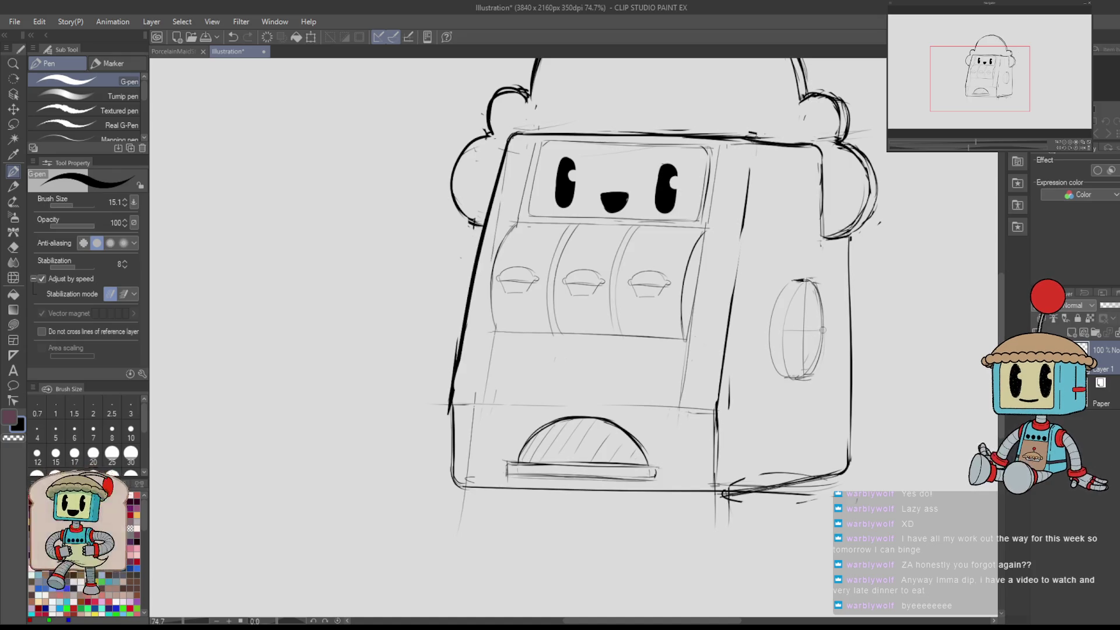
pyautogui.hotkey('ctrl', 'z')
pyautogui.hotkey('ctrl', 'y')
pyautogui.hotkey('ctrl', 'z')
pyautogui.hotkey('ctrl', 'y')
pyautogui.hotkey('ctrl', 'z')
pyautogui.hotkey('ctrl', 'y')
pyautogui.hotkey('ctrl', 'z')
pyautogui.hotkey('ctrl', 'y')
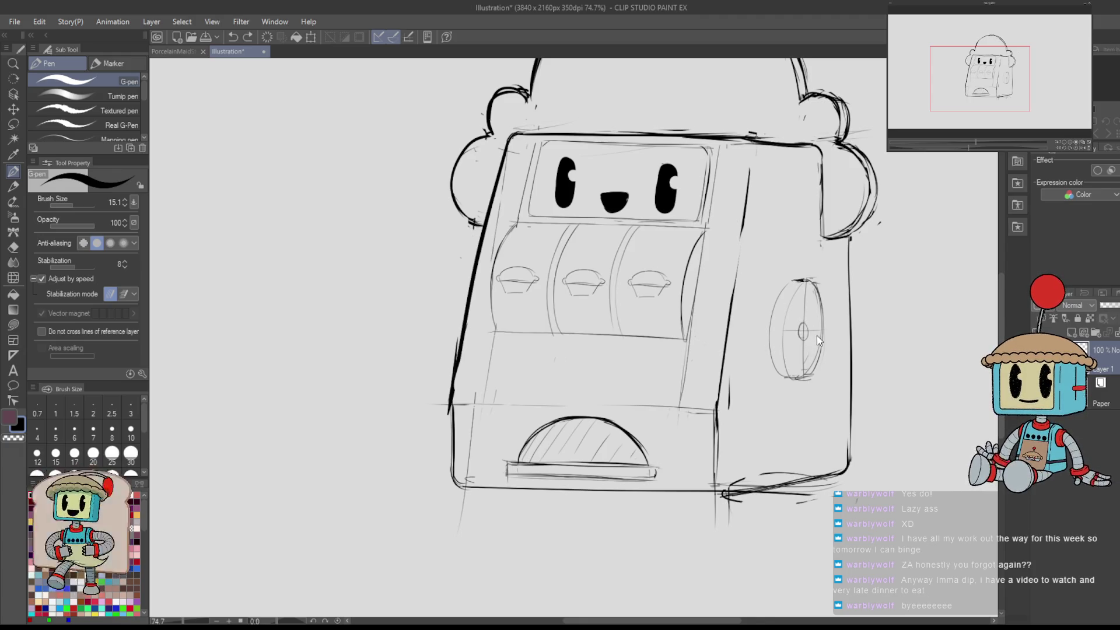
# - Mark the hooked handle inside the oval and run the lever line up toward the cabinet's top-right corner
pyautogui.click(803, 331)
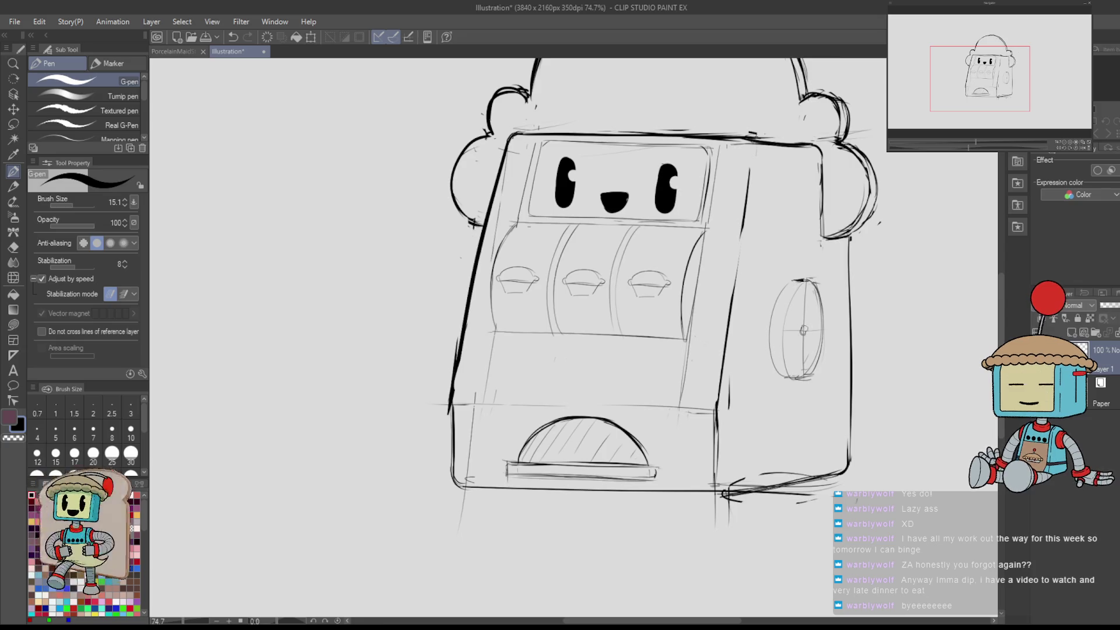
pyautogui.moveTo(804, 330); pyautogui.dragTo(814, 331)
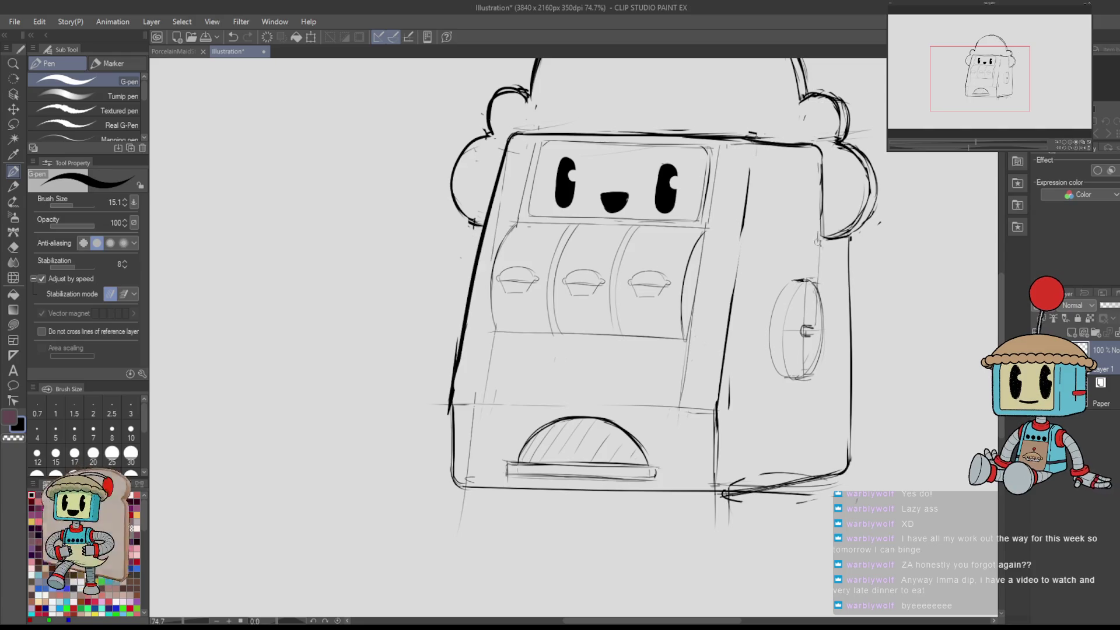
pyautogui.moveTo(810, 332)
pyautogui.mouseDown()
pyautogui.moveTo(824, 240)
pyautogui.moveTo(824, 281)
pyautogui.mouseUp()
pyautogui.press('e')
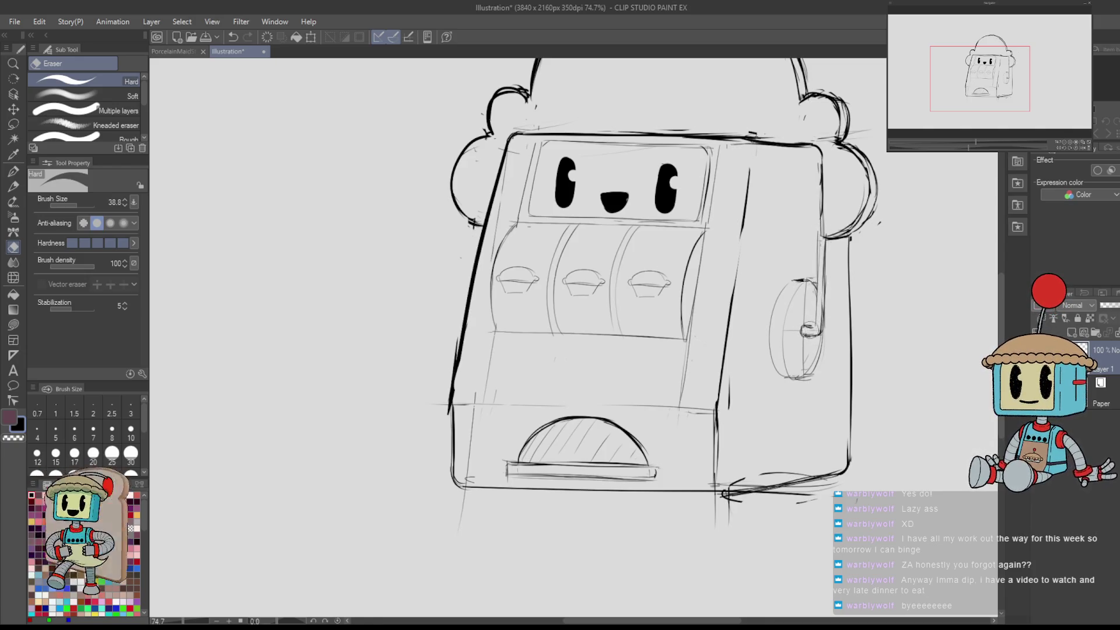
pyautogui.press('p')
pyautogui.moveTo(814, 251); pyautogui.dragTo(815, 308)
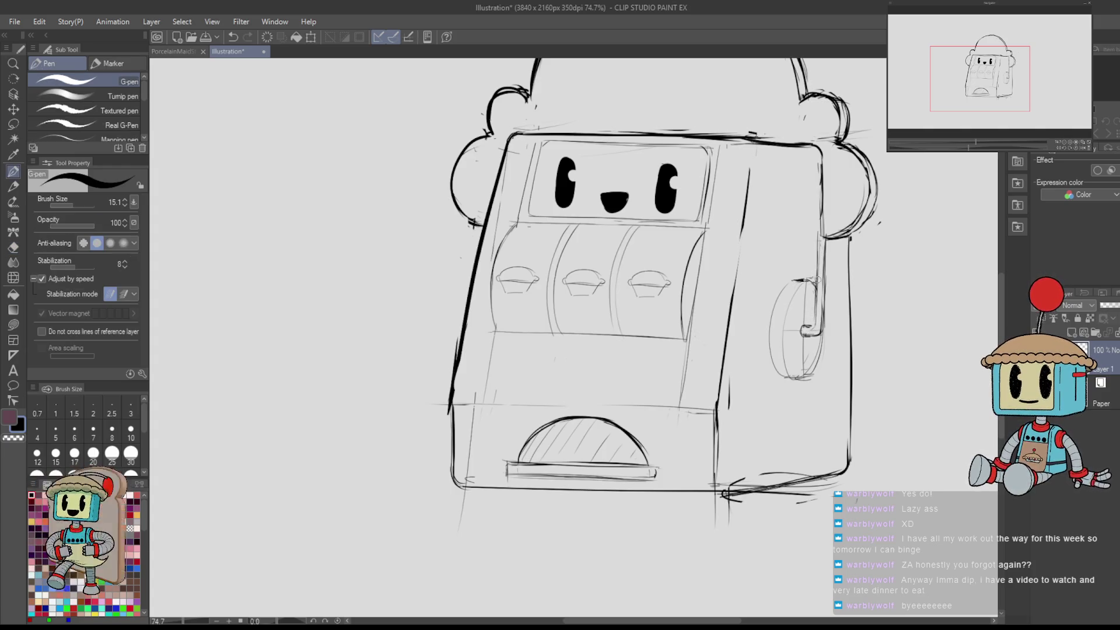
# - Undo the last handle stroke and draw the ball on top of the lever
pyautogui.press('e')
pyautogui.press('p')
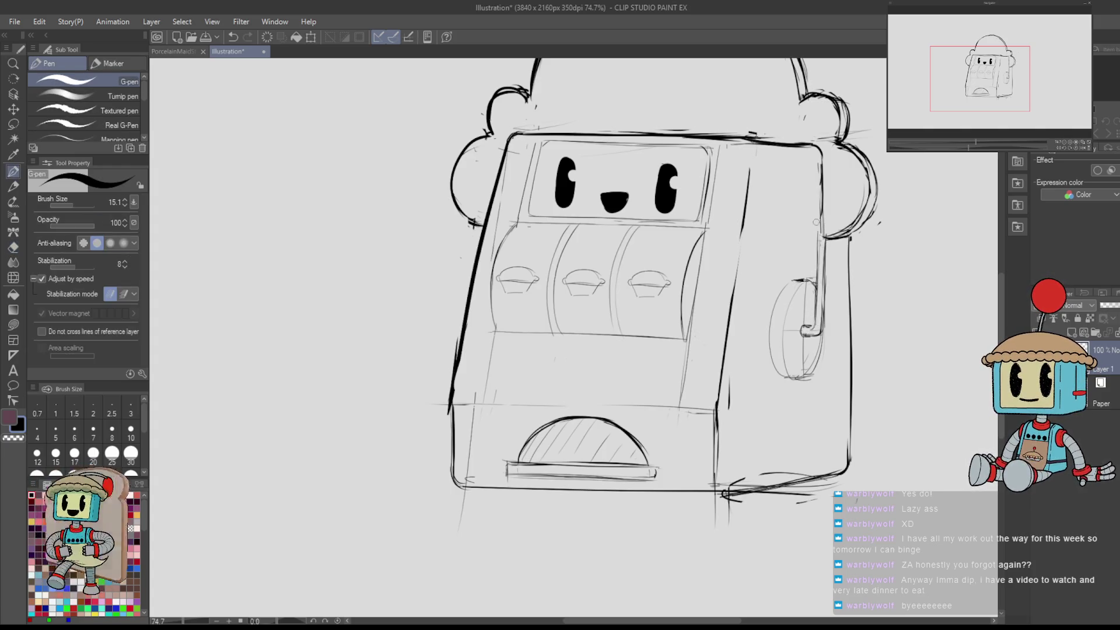
pyautogui.hotkey('ctrl', 'z')
pyautogui.moveTo(827, 212)
pyautogui.mouseDown()
pyautogui.moveTo(805, 230)
pyautogui.moveTo(825, 236)
pyautogui.moveTo(824, 205)
pyautogui.moveTo(804, 230)
pyautogui.moveTo(828, 201)
pyautogui.moveTo(802, 239)
pyautogui.mouseUp()
# - Replace the lever ball with a larger round knob circle and thicken its left and top edges
pyautogui.hotkey('ctrl', 'z')
pyautogui.moveTo(831, 202)
pyautogui.mouseDown()
pyautogui.moveTo(807, 232)
pyautogui.moveTo(828, 234)
pyautogui.mouseUp()
pyautogui.hotkey('ctrl', 'z')
pyautogui.press('h')
pyautogui.moveTo(303, 201); pyautogui.dragTo(563, 216)
pyautogui.moveTo(583, 247)
pyautogui.mouseDown()
pyautogui.moveTo(575, 213)
pyautogui.moveTo(551, 221)
pyautogui.moveTo(566, 208)
pyautogui.mouseUp()
pyautogui.hotkey('ctrl', 'z')
pyautogui.moveTo(559, 211)
pyautogui.mouseDown()
pyautogui.moveTo(583, 213)
pyautogui.moveTo(564, 225)
pyautogui.moveTo(565, 262)
pyautogui.moveTo(577, 254)
pyautogui.moveTo(566, 256)
pyautogui.moveTo(684, 273)
pyautogui.mouseUp()
# - Erase the upper segment of the lever stick and undo the stray knob-to-lever strokes
pyautogui.press('e')
pyautogui.press('m')
pyautogui.press('h')
pyautogui.press('e')
pyautogui.moveTo(668, 233)
pyautogui.mouseDown()
pyautogui.moveTo(671, 259)
pyautogui.moveTo(676, 242)
pyautogui.mouseUp()
pyautogui.press('p')
pyautogui.hotkey('ctrl', 'z')
pyautogui.press('e')
pyautogui.press('p')
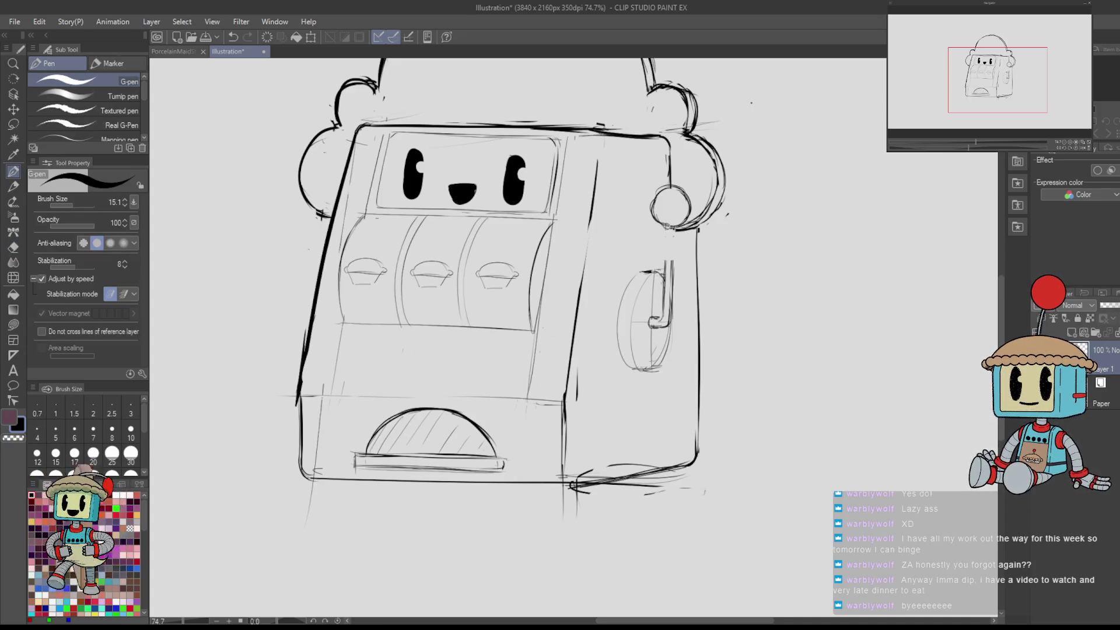
pyautogui.hotkey('ctrl', 'z')
# - Draw the zigzag arm below the knob, checking it in mirrored and rotated views
pyautogui.moveTo(668, 233); pyautogui.dragTo(654, 265)
pyautogui.hotkey('ctrl', 'z')
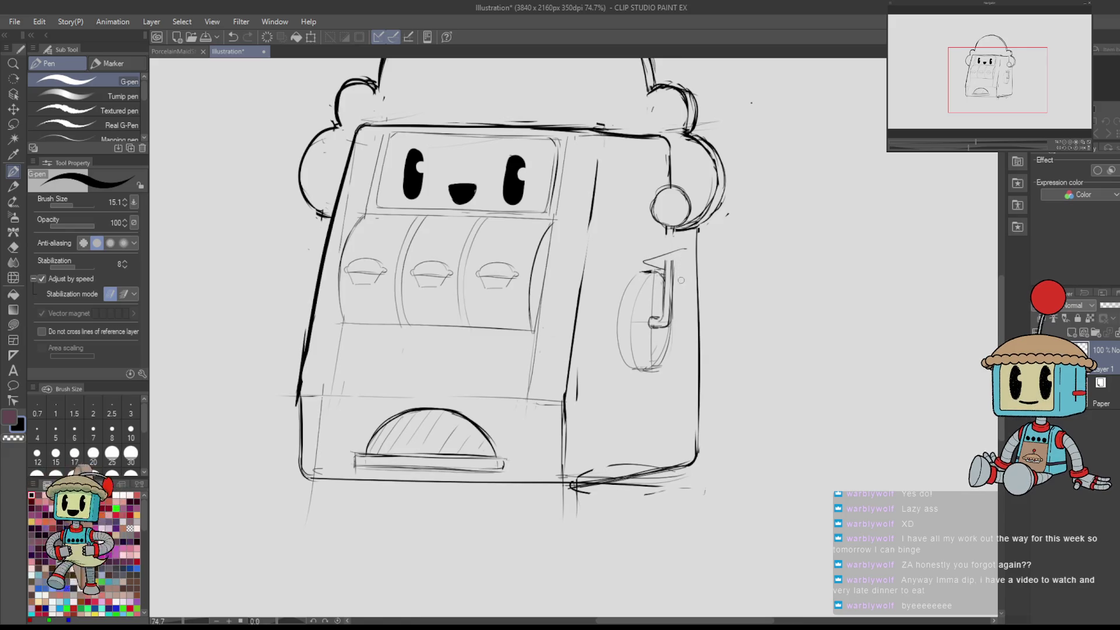
pyautogui.press('h')
pyautogui.press('h')
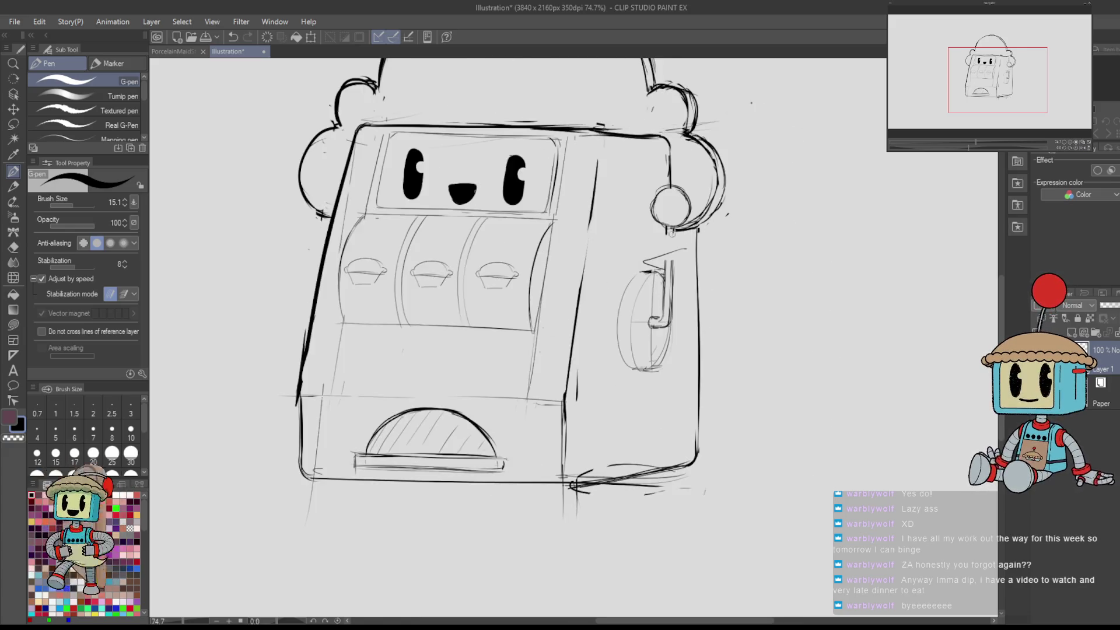
pyautogui.moveTo(670, 236); pyautogui.dragTo(686, 249)
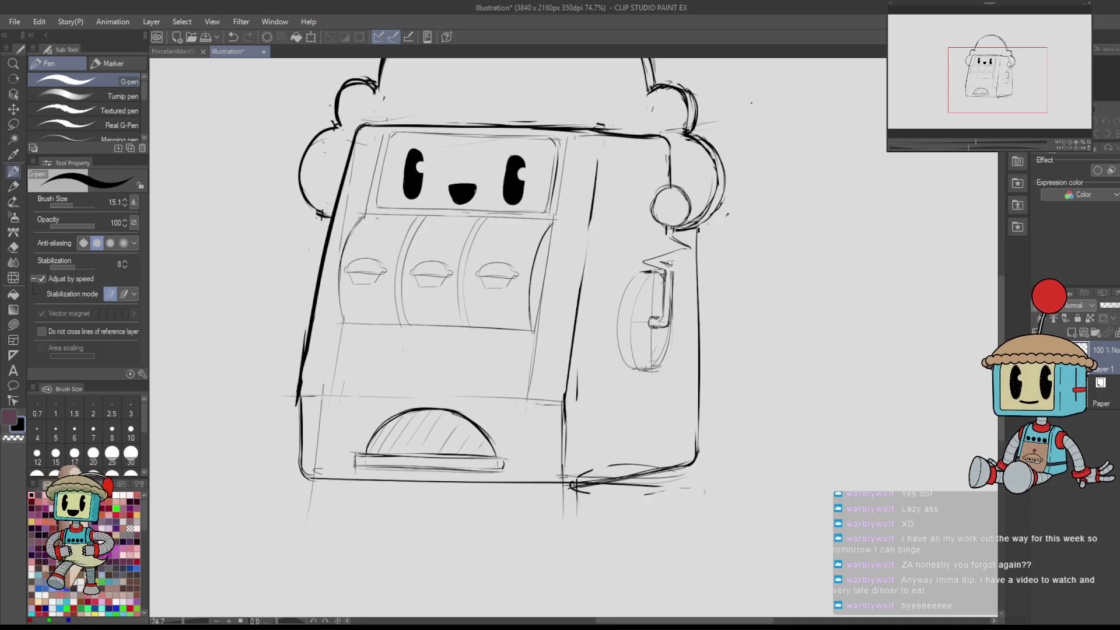
pyautogui.moveTo(671, 269); pyautogui.dragTo(583, 210)
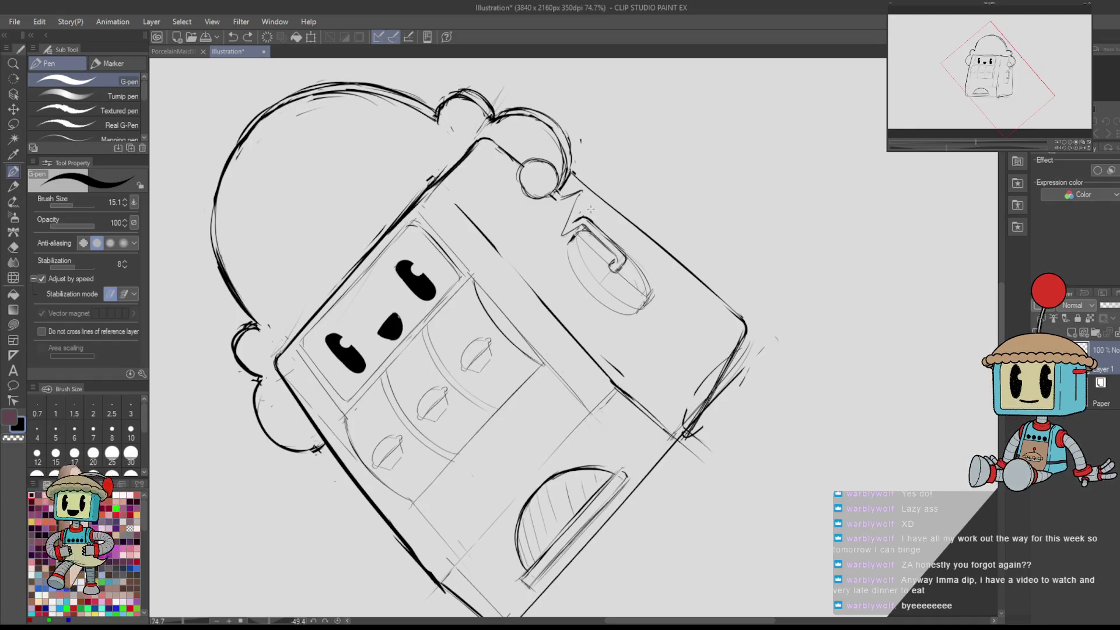
pyautogui.hotkey('ctrl', '@')
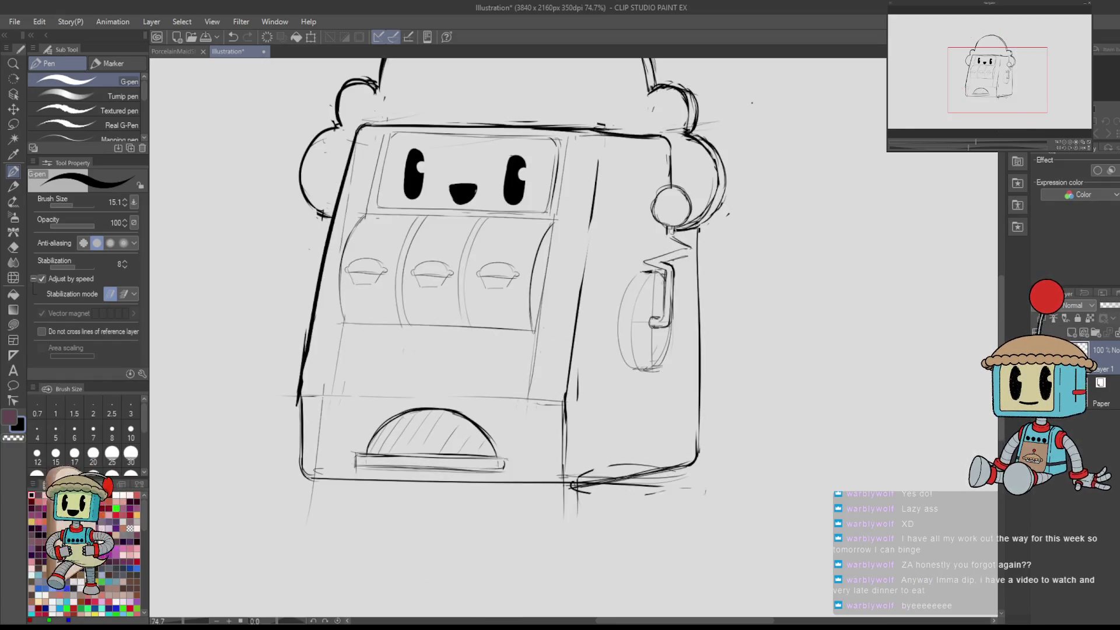
pyautogui.press('e')
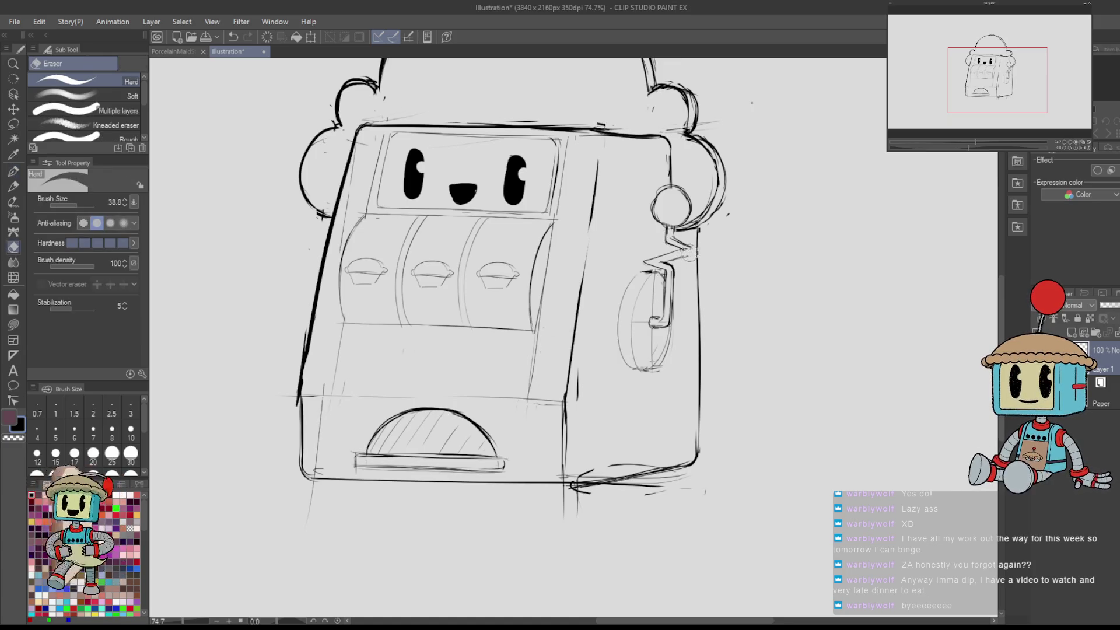
pyautogui.press('p')
pyautogui.moveTo(676, 256); pyautogui.dragTo(525, 364)
# - Darken the V-shaped lever arm, thinning its left arm and re-inking its right arm bolder
pyautogui.scroll(5, 525, 364)
pyautogui.moveTo(607, 333)
pyautogui.mouseDown()
pyautogui.moveTo(582, 382)
pyautogui.moveTo(613, 317)
pyautogui.moveTo(638, 326)
pyautogui.mouseUp()
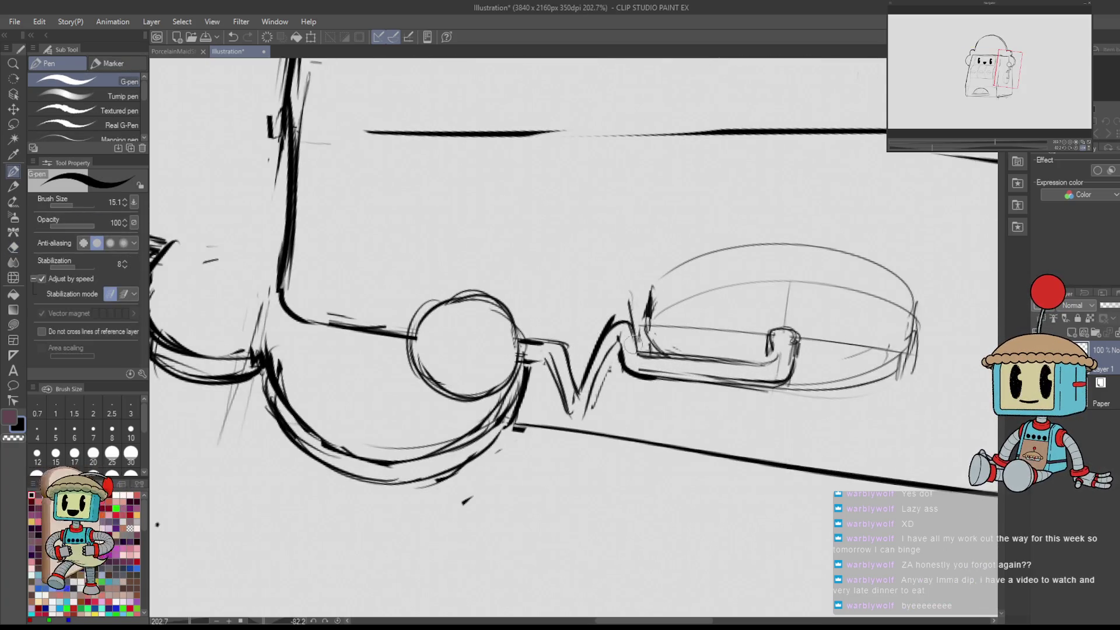
pyautogui.press('e')
pyautogui.moveTo(594, 390); pyautogui.dragTo(578, 408)
pyautogui.moveTo(551, 356)
pyautogui.mouseDown()
pyautogui.moveTo(574, 415)
pyautogui.moveTo(570, 403)
pyautogui.moveTo(595, 427)
pyautogui.mouseUp()
pyautogui.press('p')
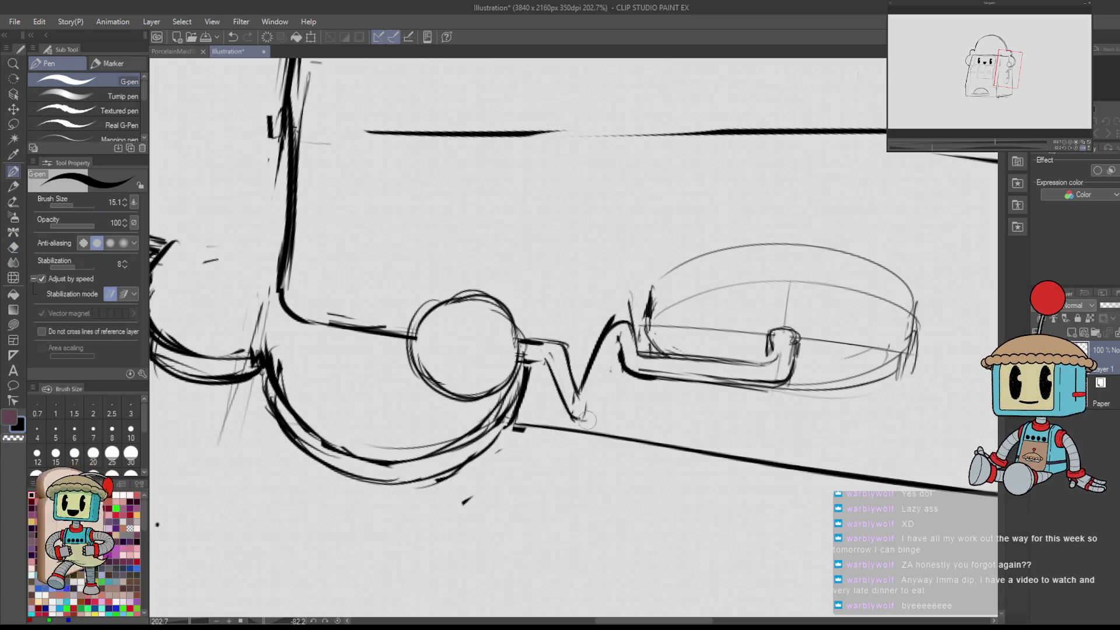
pyautogui.moveTo(607, 361); pyautogui.dragTo(627, 339)
pyautogui.press('e')
# - Reset the view rotation, bring the coin knob into view, and erase the stray strokes inside it
pyautogui.hotkey('ctrl', 'alt', '0')
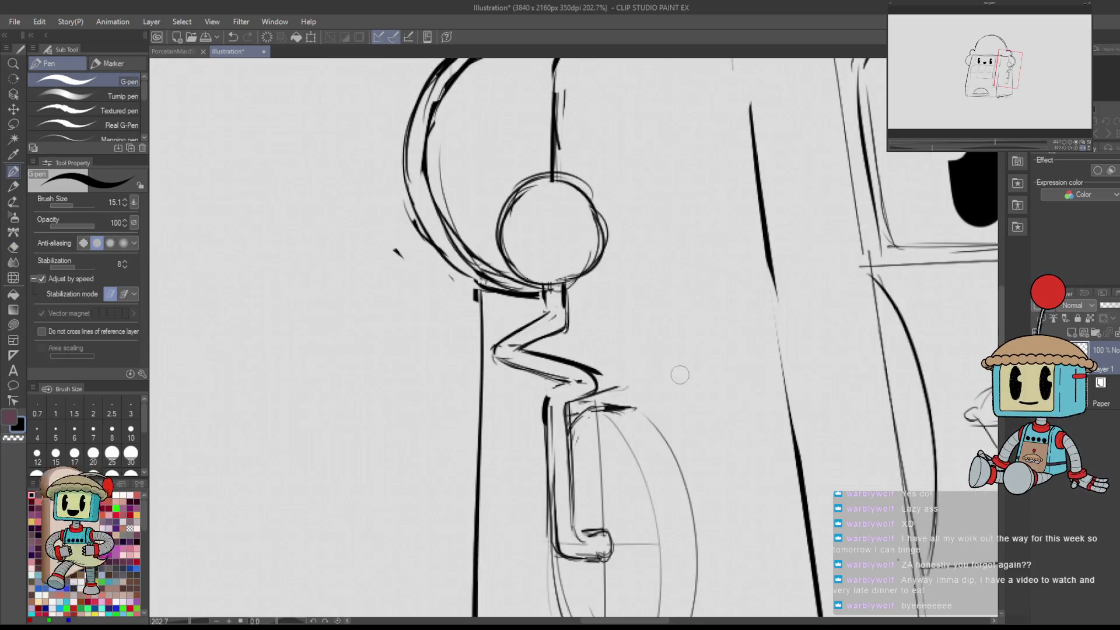
pyautogui.press('m')
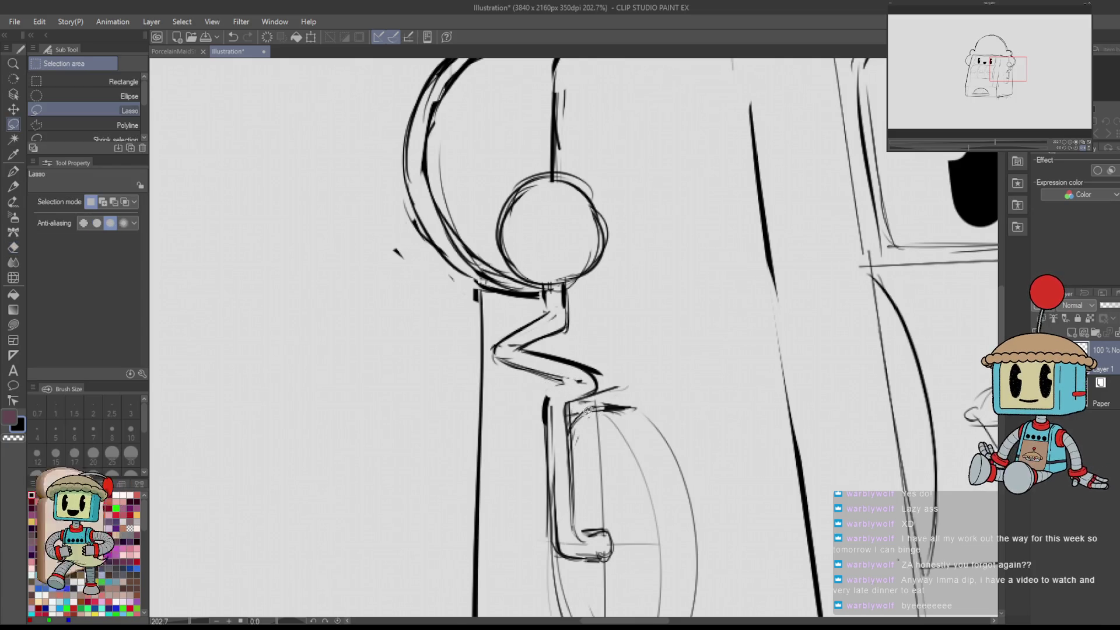
pyautogui.press('h')
pyautogui.press('p')
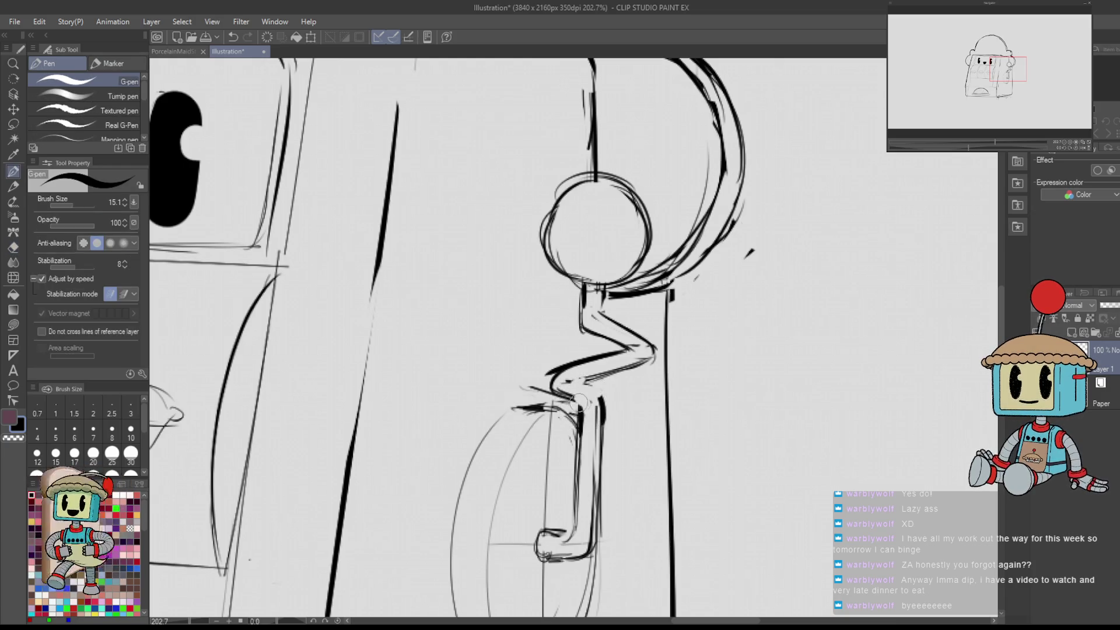
pyautogui.press('e')
pyautogui.press('p')
pyautogui.scroll(-5, 605, 410)
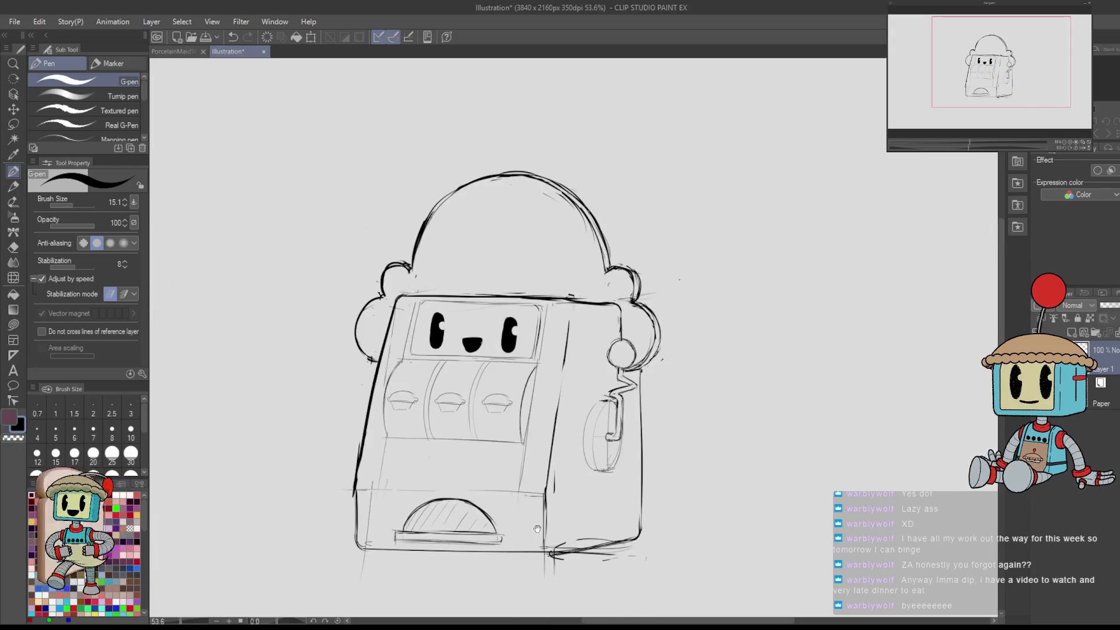
pyautogui.scroll(5, 624, 402)
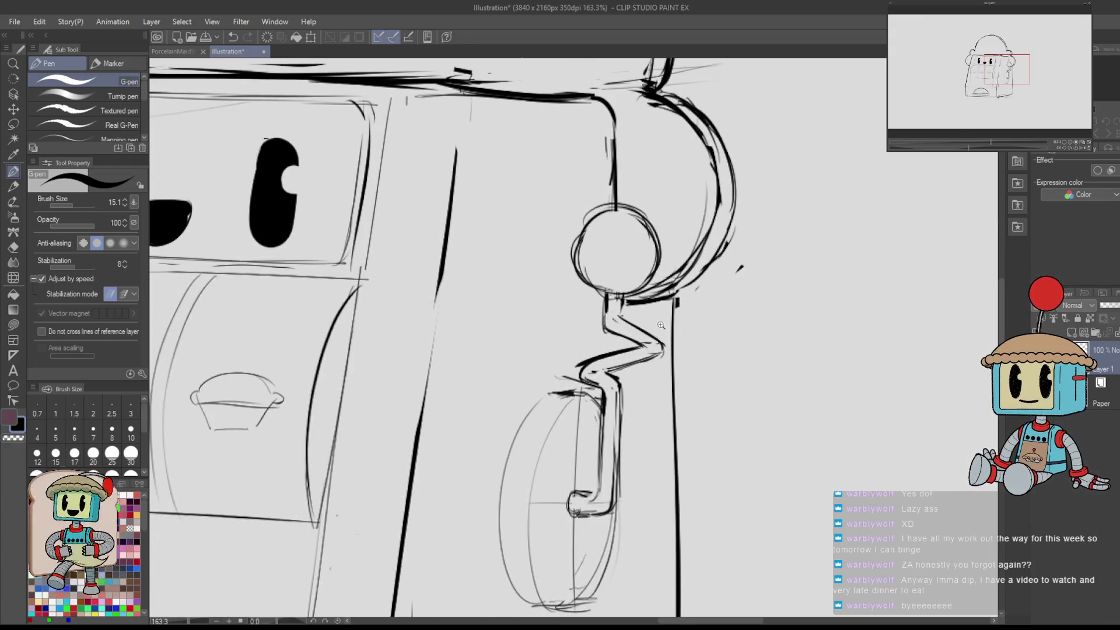
pyautogui.scroll(-5, 661, 325)
pyautogui.moveTo(609, 485); pyautogui.dragTo(715, 470)
pyautogui.scroll(5, 745, 271)
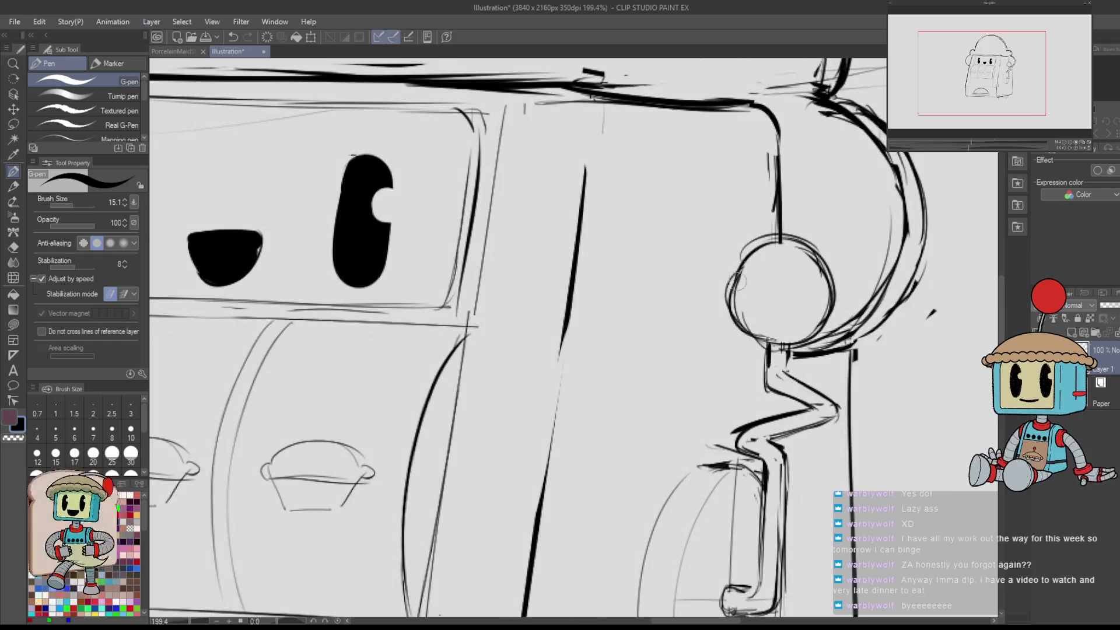
pyautogui.press('e')
pyautogui.press('p')
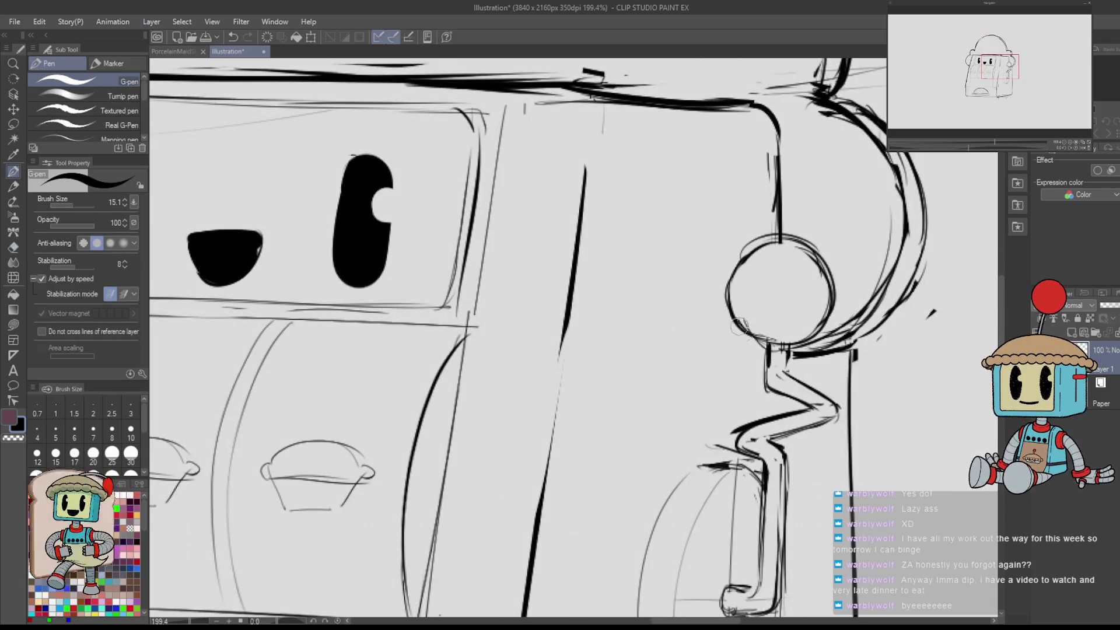
pyautogui.press('e')
pyautogui.press('p')
pyautogui.press('e')
pyautogui.moveTo(729, 306)
pyautogui.mouseDown()
pyautogui.moveTo(769, 341)
pyautogui.moveTo(737, 261)
pyautogui.moveTo(731, 309)
pyautogui.moveTo(752, 245)
pyautogui.mouseUp()
# - Redraw the knob's left edge and top as clean, bold arcs
pyautogui.press('p')
pyautogui.press('e')
pyautogui.press('p')
pyautogui.press('e')
pyautogui.moveTo(729, 303); pyautogui.dragTo(799, 230)
pyautogui.press('p')
pyautogui.press('e')
pyautogui.press('p')
pyautogui.moveTo(737, 263)
pyautogui.mouseDown()
pyautogui.moveTo(793, 236)
pyautogui.moveTo(825, 260)
pyautogui.mouseUp()
pyautogui.scroll(-5, 825, 260)
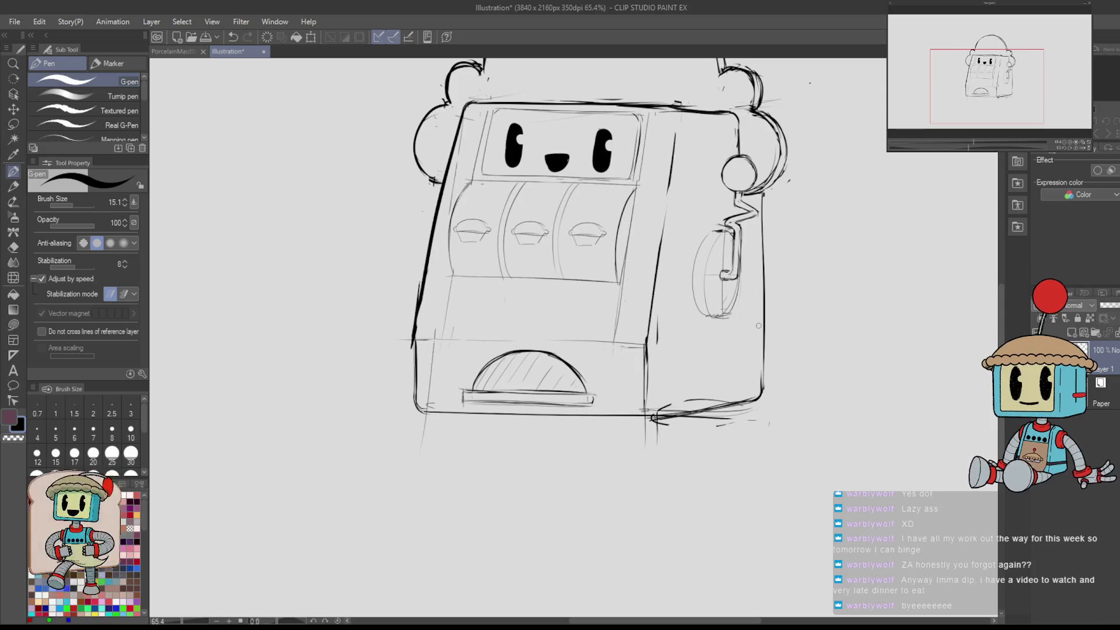
# - Thin the G-pen to size 5 and redraw the wheel ellipse's left arc darker
pyautogui.scroll(4, 758, 325)
pyautogui.moveTo(708, 227)
pyautogui.mouseDown()
pyautogui.moveTo(682, 260)
pyautogui.moveTo(668, 324)
pyautogui.mouseUp()
pyautogui.hotkey('ctrl', 'z')
pyautogui.press('[')
pyautogui.press('[')
pyautogui.press('[')
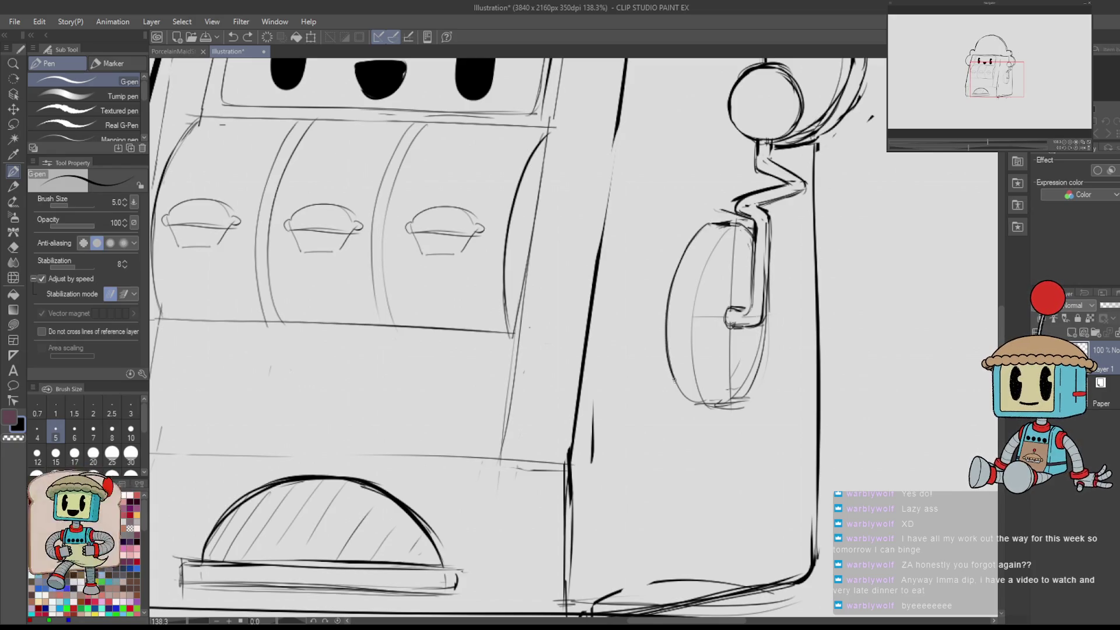
pyautogui.hotkey('ctrl', 'z')
pyautogui.moveTo(694, 404)
pyautogui.mouseDown()
pyautogui.moveTo(670, 361)
pyautogui.moveTo(667, 274)
pyautogui.moveTo(707, 225)
pyautogui.mouseUp()
pyautogui.moveTo(787, 363)
pyautogui.mouseDown()
pyautogui.moveTo(758, 231)
pyautogui.moveTo(656, 140)
pyautogui.mouseUp()
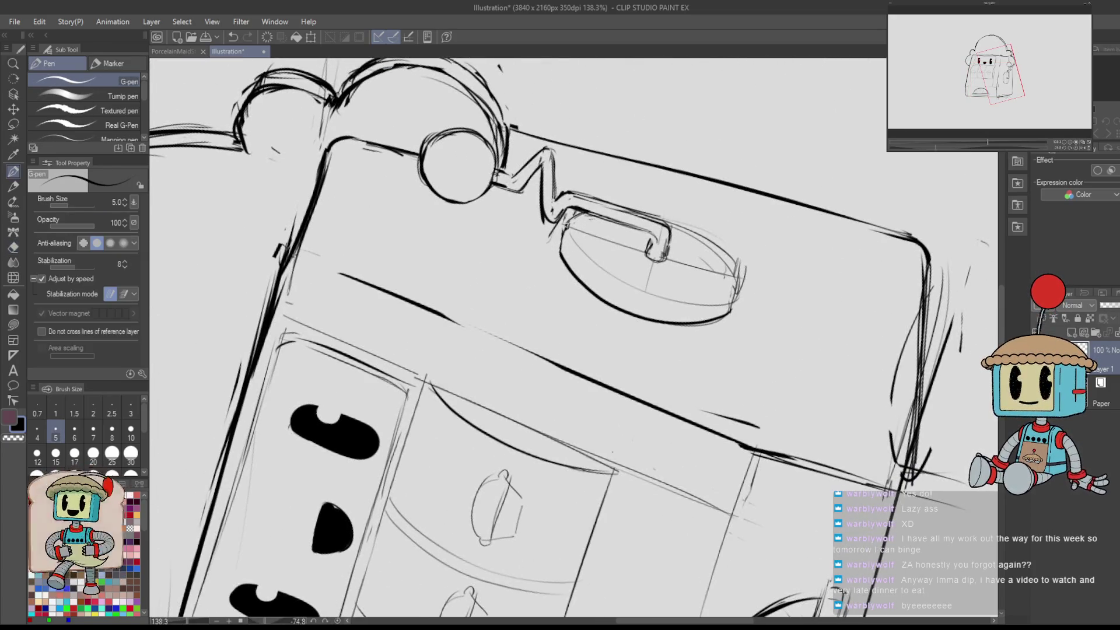
pyautogui.moveTo(725, 248); pyautogui.dragTo(727, 333)
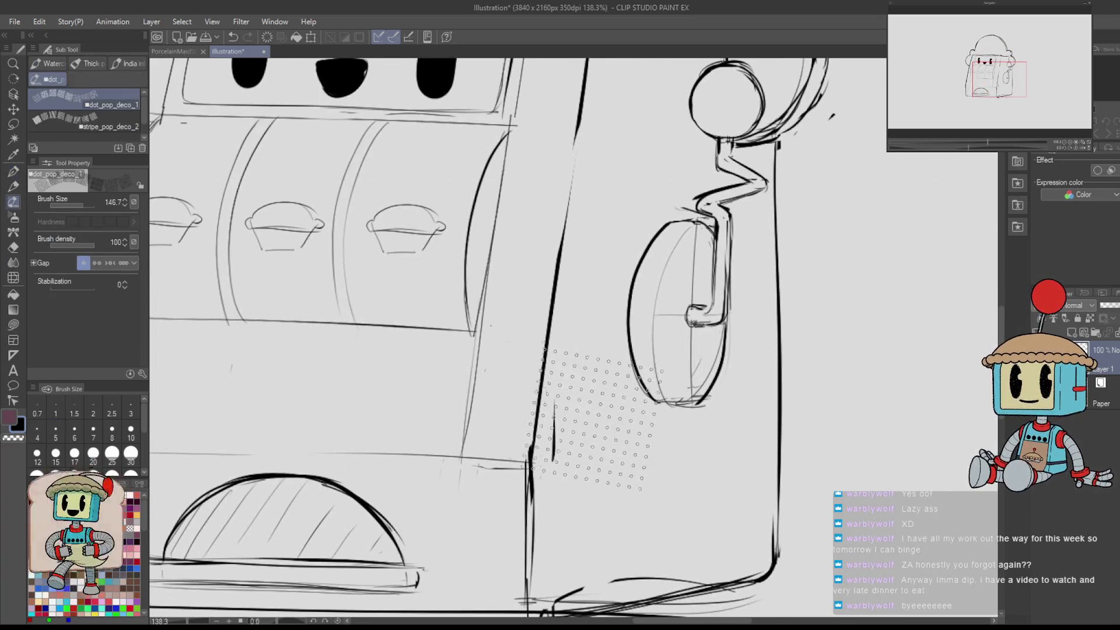
# - Ink the right side of the wheel beside the lever after discarding a retried lower-left lever stroke
pyautogui.press('h')
pyautogui.hotkey('ctrl', 'z')
pyautogui.moveTo(423, 320)
pyautogui.mouseDown()
pyautogui.moveTo(453, 405)
pyautogui.moveTo(427, 335)
pyautogui.moveTo(444, 394)
pyautogui.mouseUp()
pyautogui.hotkey('ctrl', 'z')
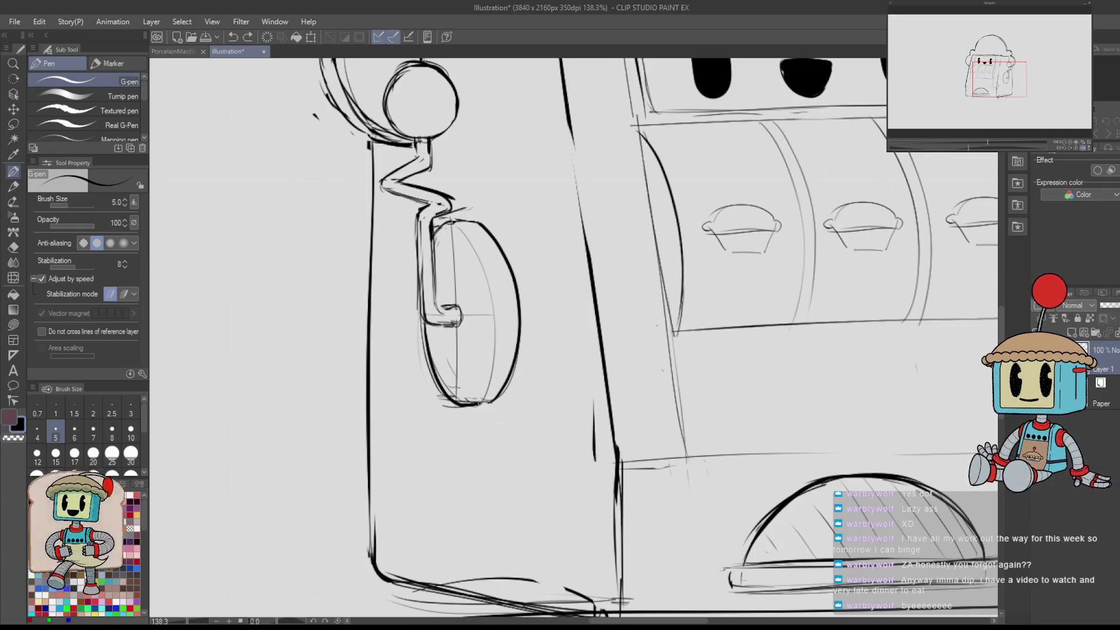
pyautogui.press('h')
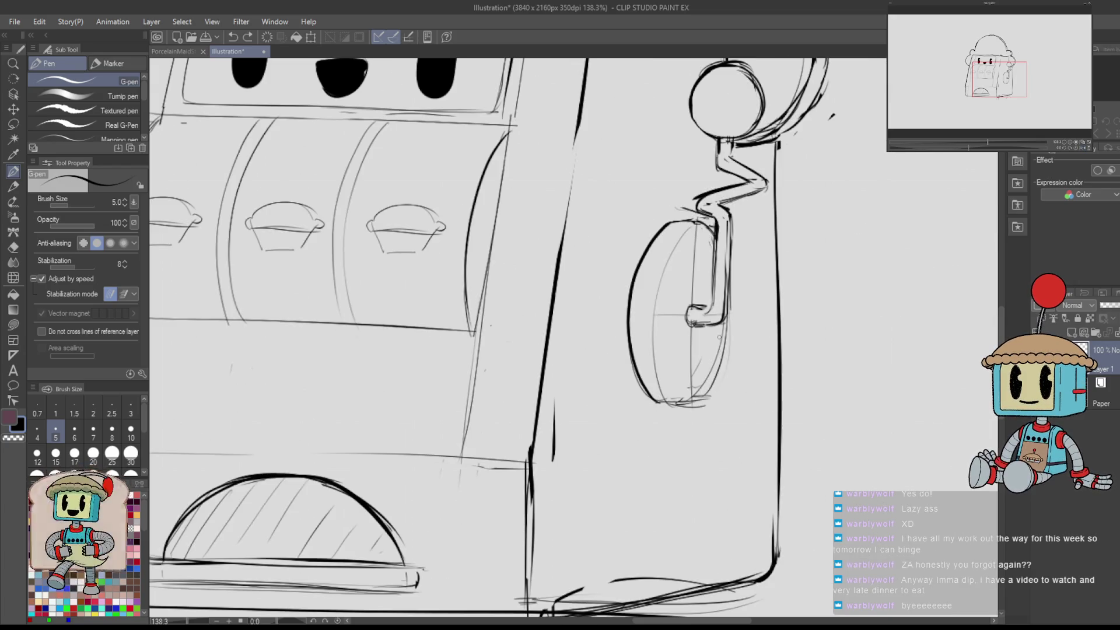
pyautogui.moveTo(729, 313)
pyautogui.mouseDown()
pyautogui.moveTo(721, 366)
pyautogui.moveTo(696, 408)
pyautogui.mouseUp()
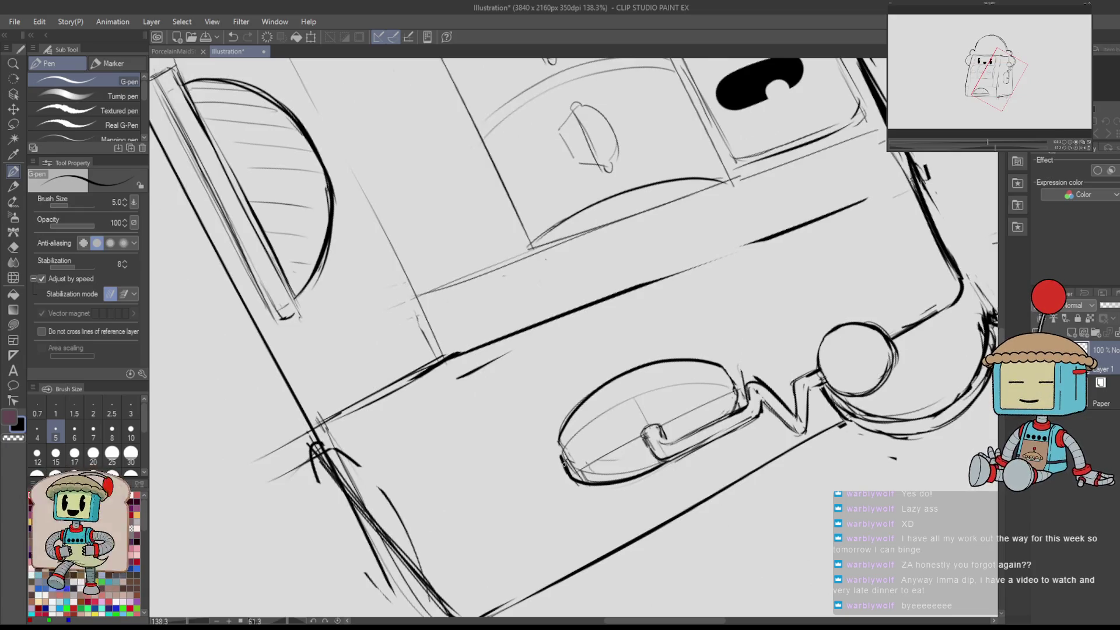
pyautogui.hotkey('ctrl', '@')
# - Erase sketch lines in the wheel's lower left and add a thin line along its inner left side
pyautogui.press('e')
pyautogui.moveTo(687, 399)
pyautogui.mouseDown()
pyautogui.moveTo(656, 349)
pyautogui.moveTo(670, 234)
pyautogui.moveTo(667, 396)
pyautogui.moveTo(653, 277)
pyautogui.moveTo(690, 224)
pyautogui.moveTo(651, 373)
pyautogui.moveTo(656, 346)
pyautogui.mouseUp()
pyautogui.press('p')
pyautogui.hotkey('ctrl', 'z')
pyautogui.hotkey('ctrl', 'z')
pyautogui.hotkey('ctrl', 'z')
pyautogui.moveTo(684, 408); pyautogui.dragTo(648, 304)
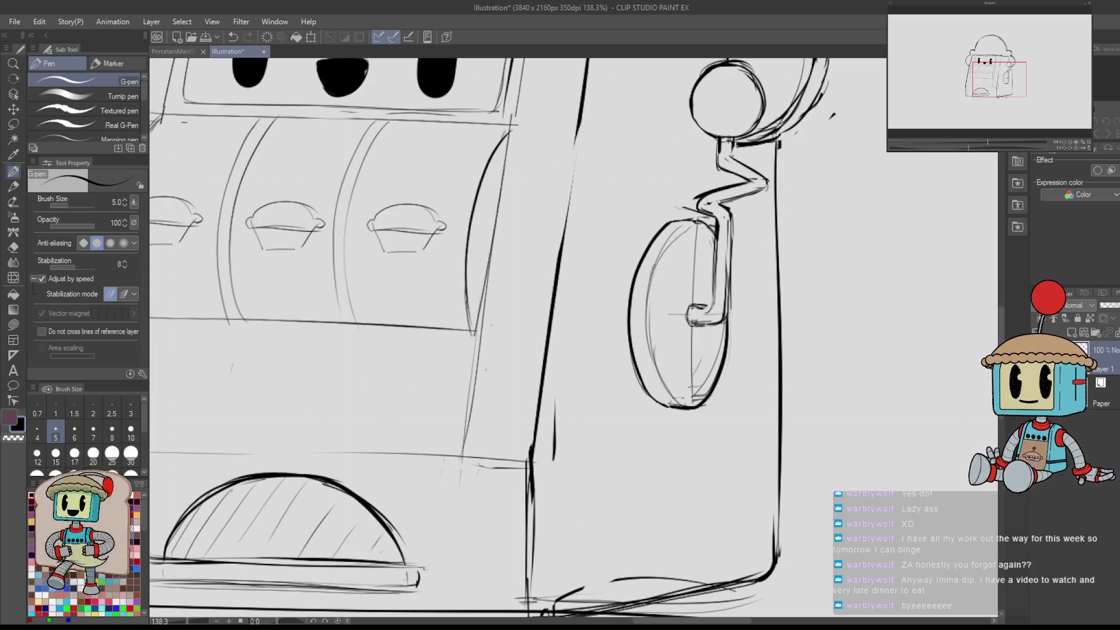
# - Redraw the side oval's upper-left outer edge with the G-pen
pyautogui.scroll(-5, 658, 432)
pyautogui.scroll(3, 765, 198)
pyautogui.scroll(2, 765, 197)
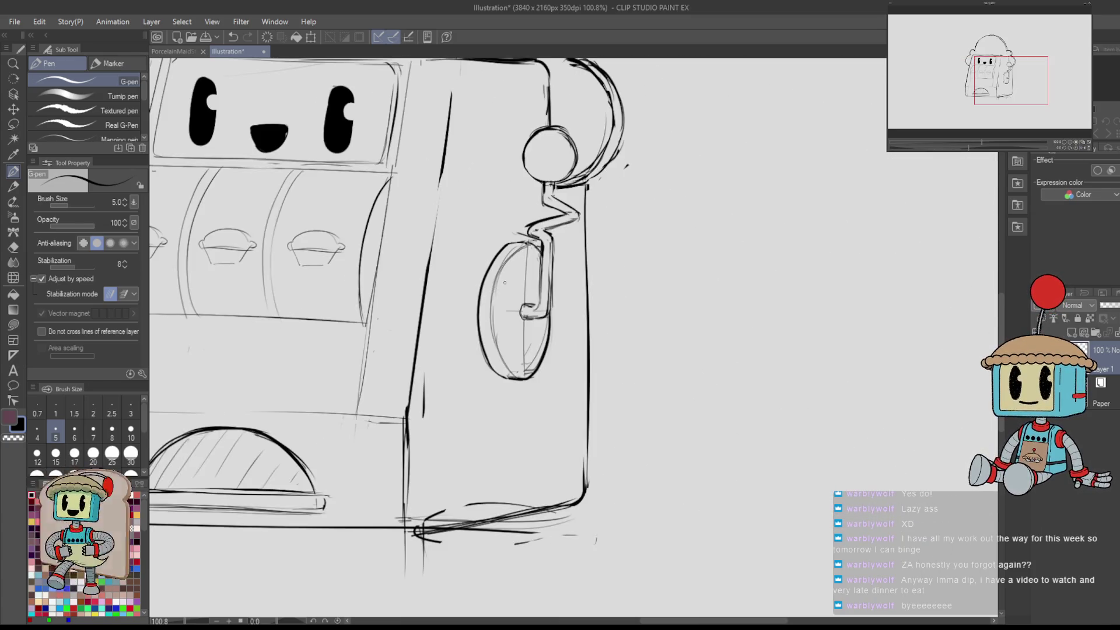
pyautogui.hotkey('ctrl', 'z')
pyautogui.moveTo(506, 243)
pyautogui.mouseDown()
pyautogui.moveTo(473, 304)
pyautogui.moveTo(478, 318)
pyautogui.mouseUp()
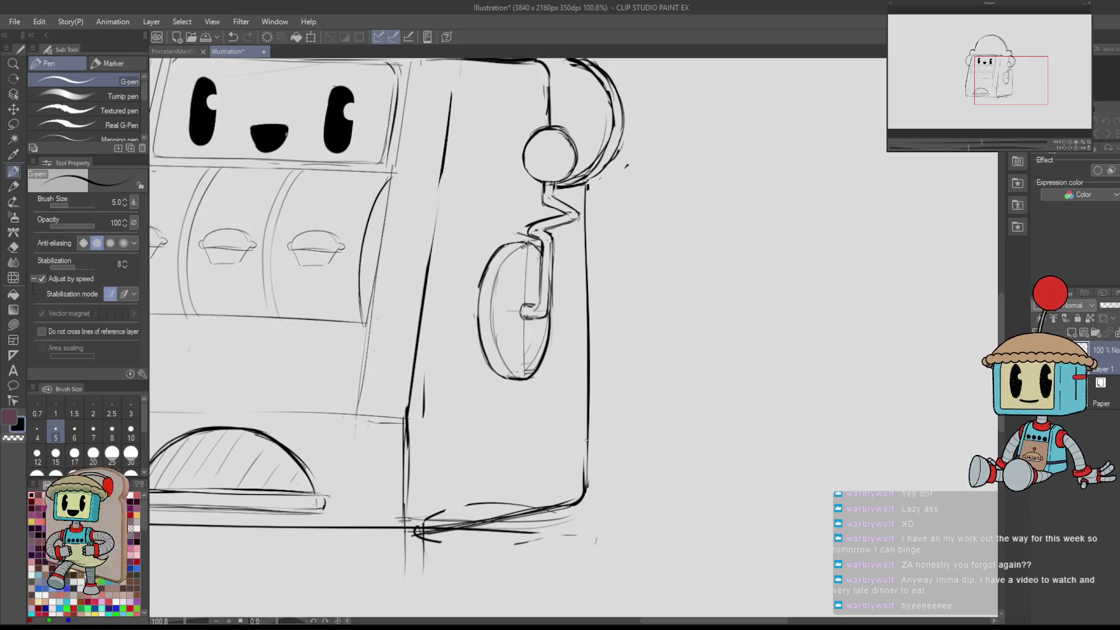
pyautogui.hscroll(-5, 400, 317)
pyautogui.scroll(2, 400, 316)
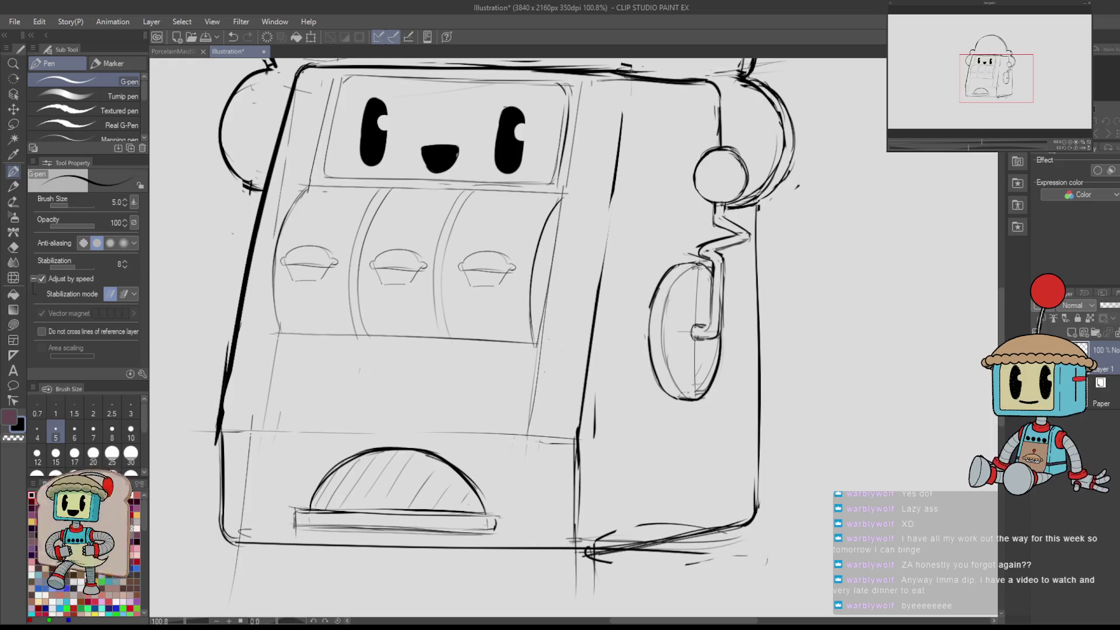
# - Erase stray line bits near the box edge and darken the edge line near the base
pyautogui.press('e')
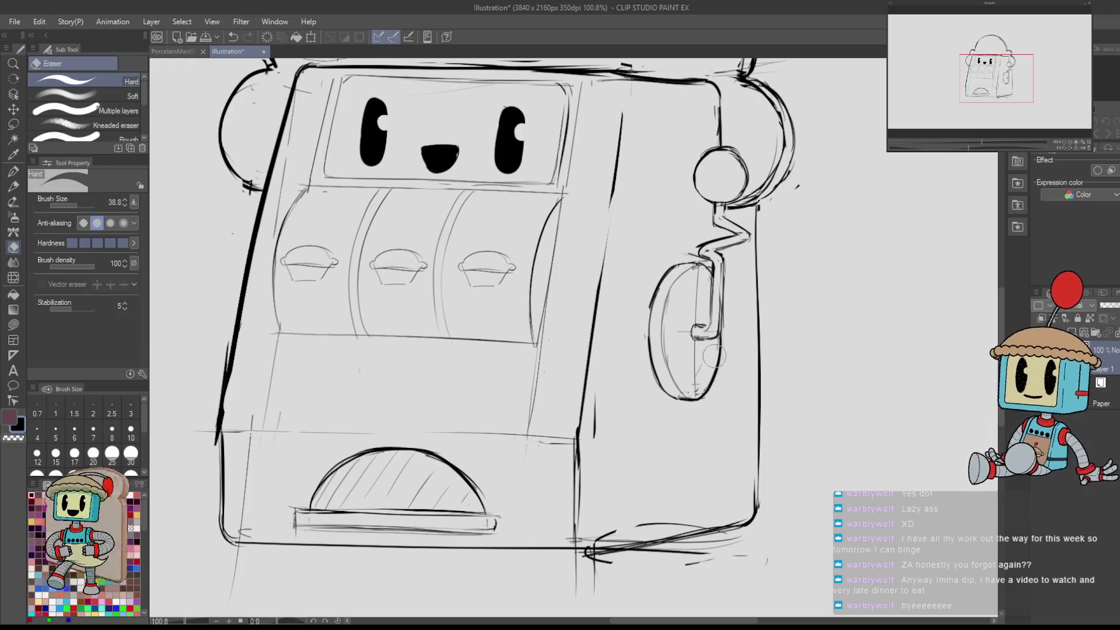
pyautogui.press('p')
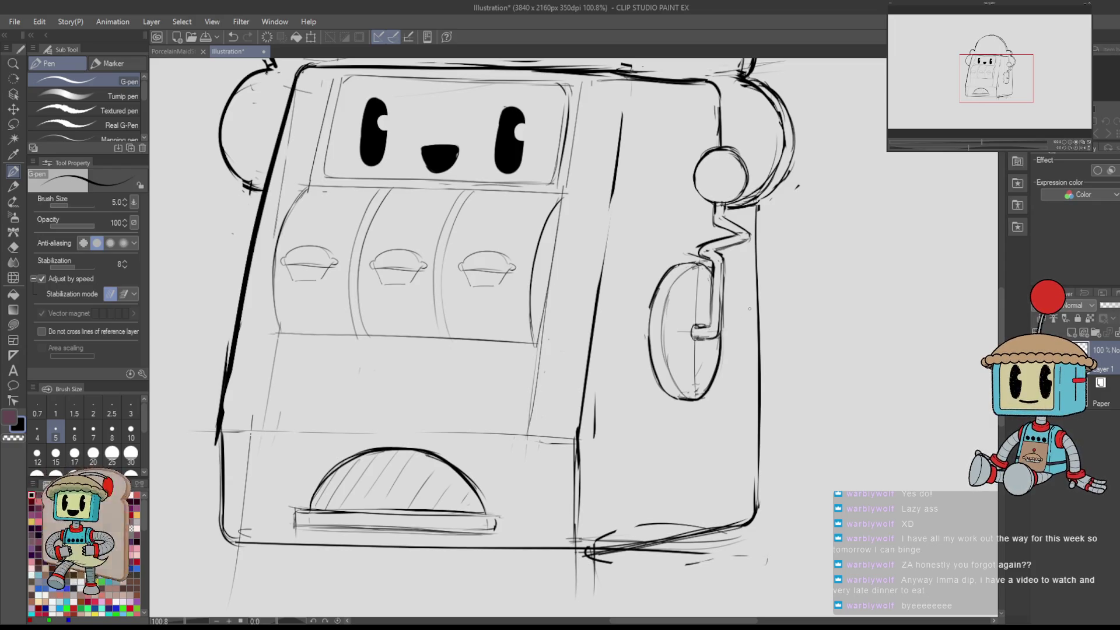
pyautogui.moveTo(831, 216); pyautogui.dragTo(807, 267)
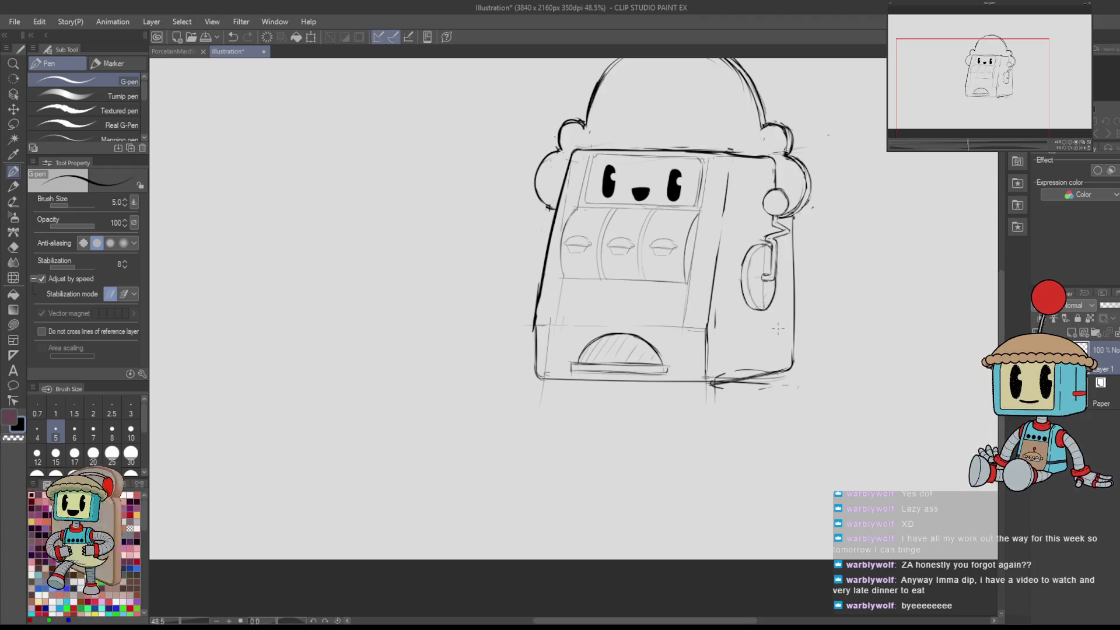
pyautogui.press('e')
pyautogui.moveTo(513, 326)
pyautogui.mouseDown()
pyautogui.moveTo(583, 327)
pyautogui.moveTo(571, 318)
pyautogui.moveTo(578, 291)
pyautogui.moveTo(569, 319)
pyautogui.mouseUp()
pyautogui.press('p')
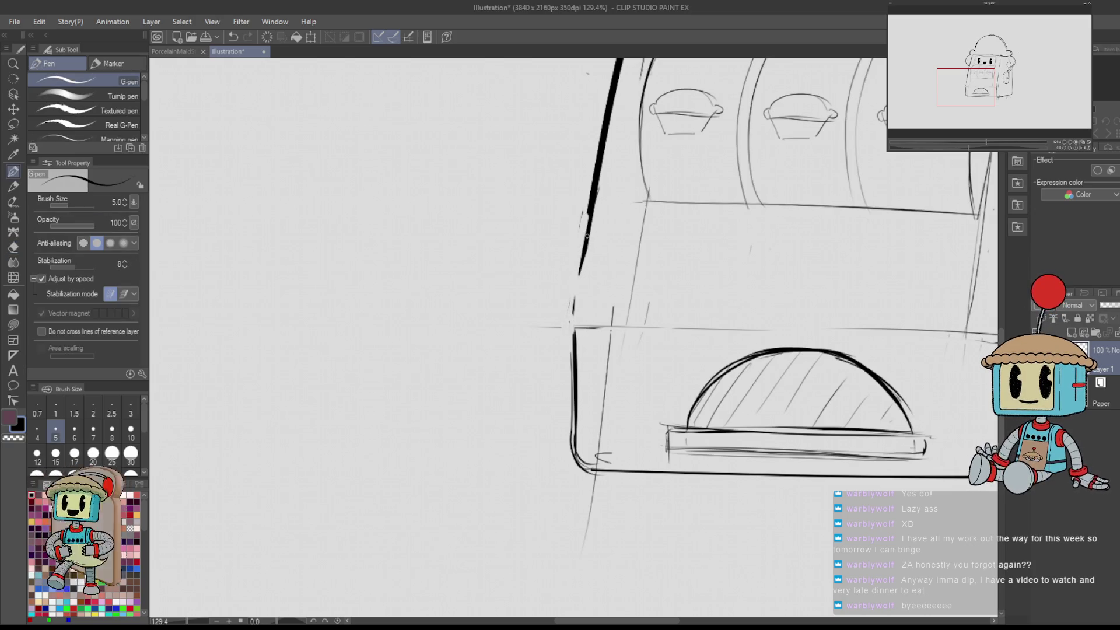
pyautogui.moveTo(573, 325)
pyautogui.mouseDown()
pyautogui.moveTo(583, 259)
pyautogui.moveTo(571, 330)
pyautogui.mouseUp()
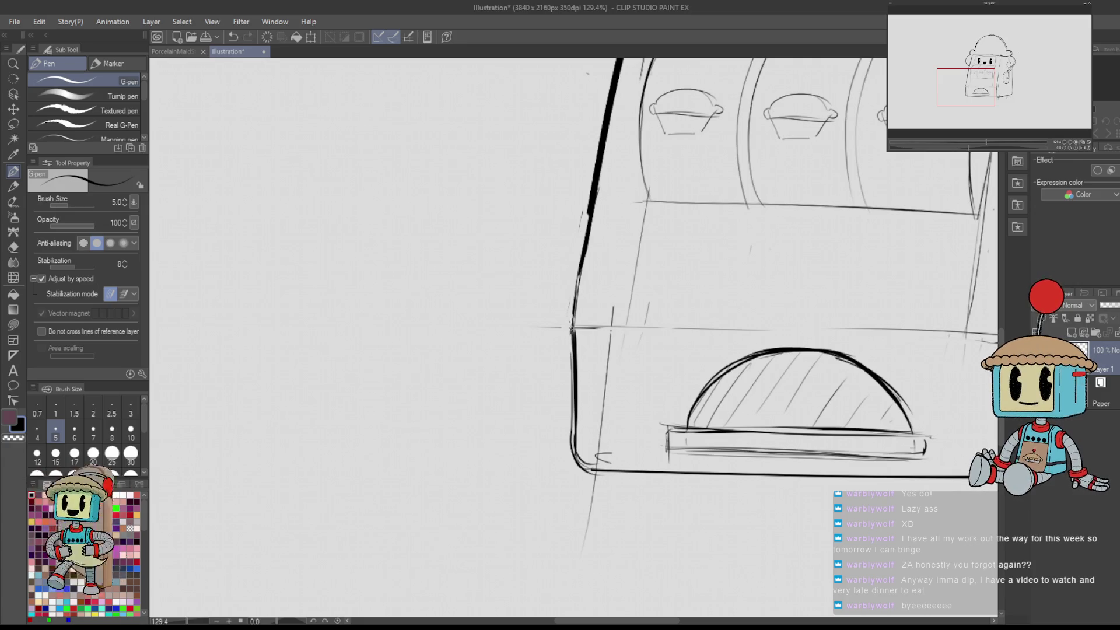
# - Darken the upper and lower parts of the box's edge line
pyautogui.press('e')
pyautogui.hscroll(10, 592, 217)
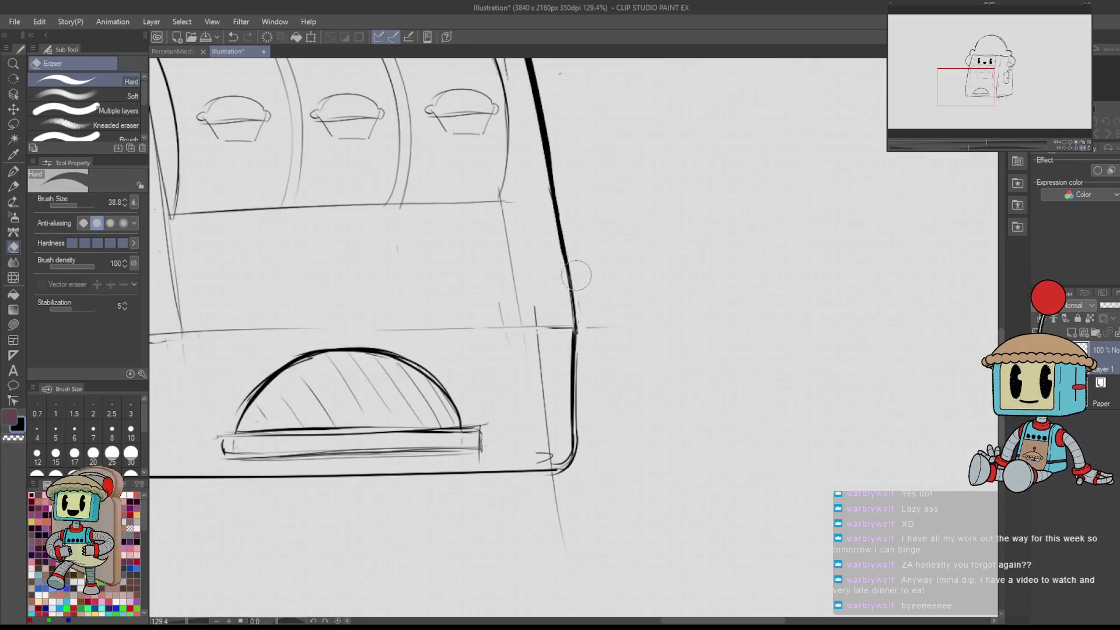
pyautogui.press('p')
pyautogui.moveTo(563, 248); pyautogui.dragTo(566, 282)
pyautogui.moveTo(572, 344); pyautogui.dragTo(574, 430)
pyautogui.scroll(-5, 610, 380)
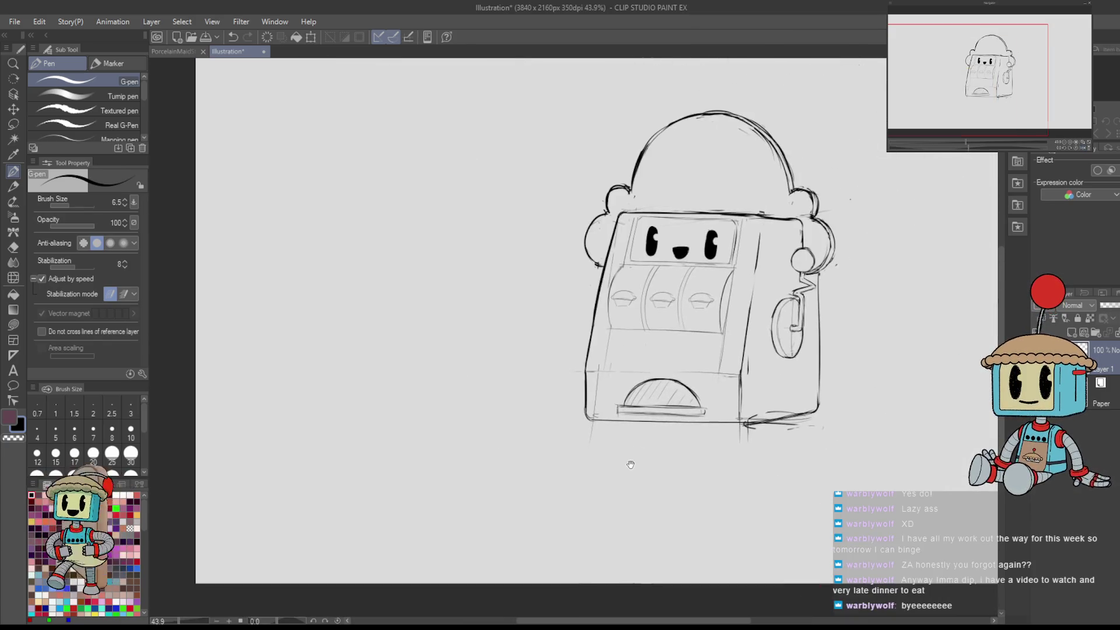
pyautogui.scroll(2, 738, 255)
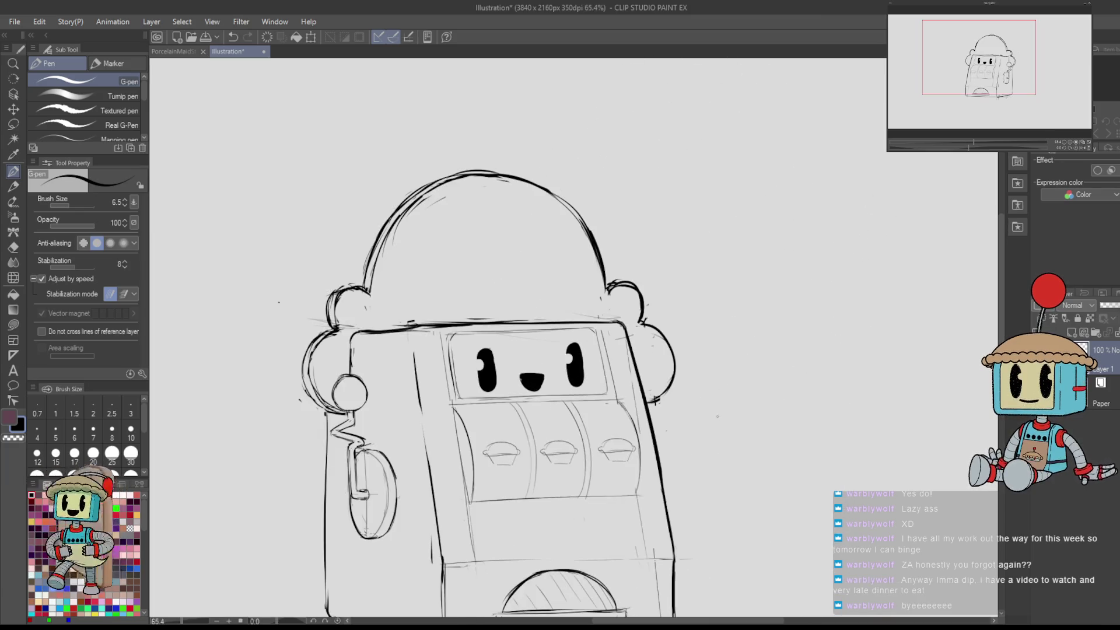
# - Draw a thin inner arc along the dome and strengthen the box's left edge line
pyautogui.moveTo(380, 316)
pyautogui.mouseDown()
pyautogui.moveTo(484, 197)
pyautogui.moveTo(571, 275)
pyautogui.mouseUp()
pyautogui.hotkey('ctrl', 'z')
pyautogui.press('m')
pyautogui.press('h')
pyautogui.press('p')
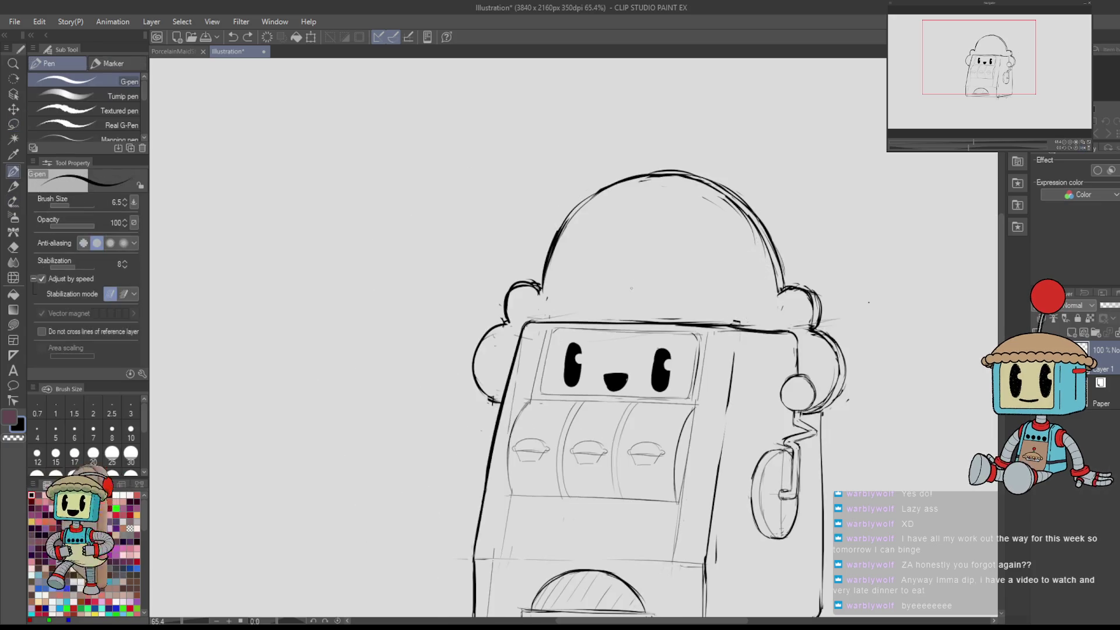
pyautogui.moveTo(553, 319)
pyautogui.mouseDown()
pyautogui.moveTo(626, 195)
pyautogui.moveTo(729, 225)
pyautogui.moveTo(757, 317)
pyautogui.mouseUp()
pyautogui.moveTo(700, 338)
pyautogui.mouseDown()
pyautogui.moveTo(663, 250)
pyautogui.moveTo(575, 213)
pyautogui.mouseUp()
pyautogui.moveTo(548, 275); pyautogui.dragTo(548, 381)
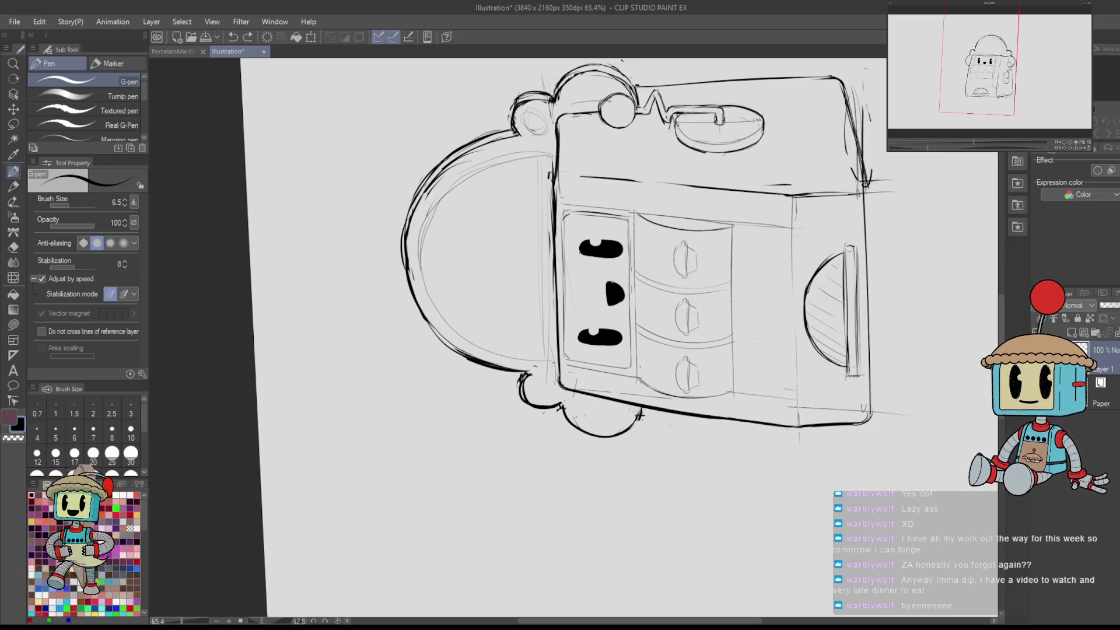
pyautogui.press('@')
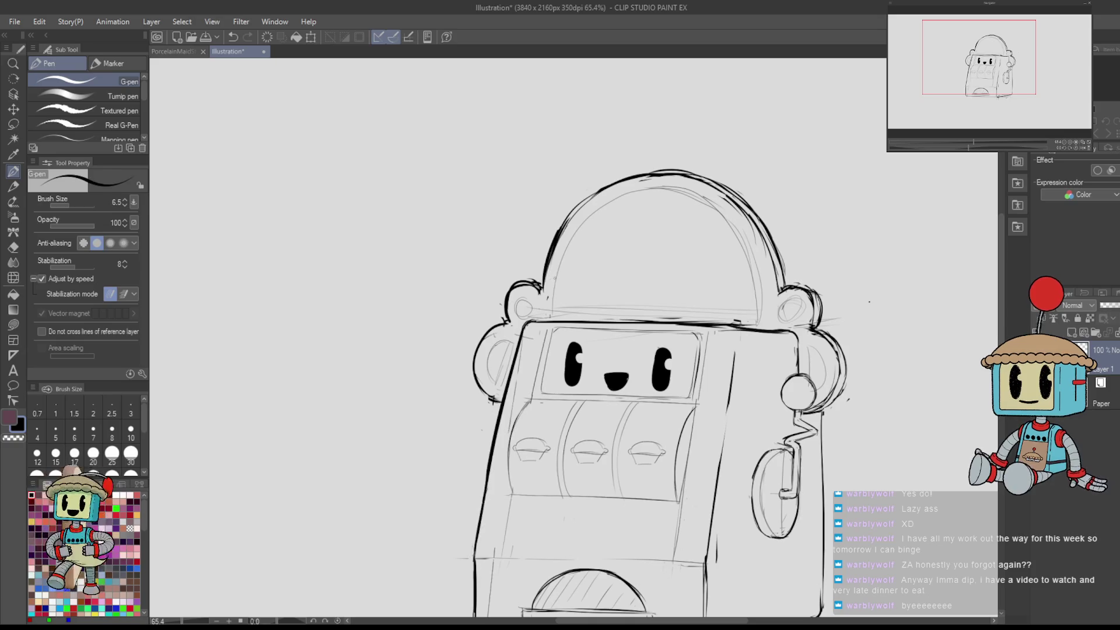
# - Try small light circles along the dome's inner arc, undoing the stray strokes
pyautogui.hotkey('ctrl', 'z')
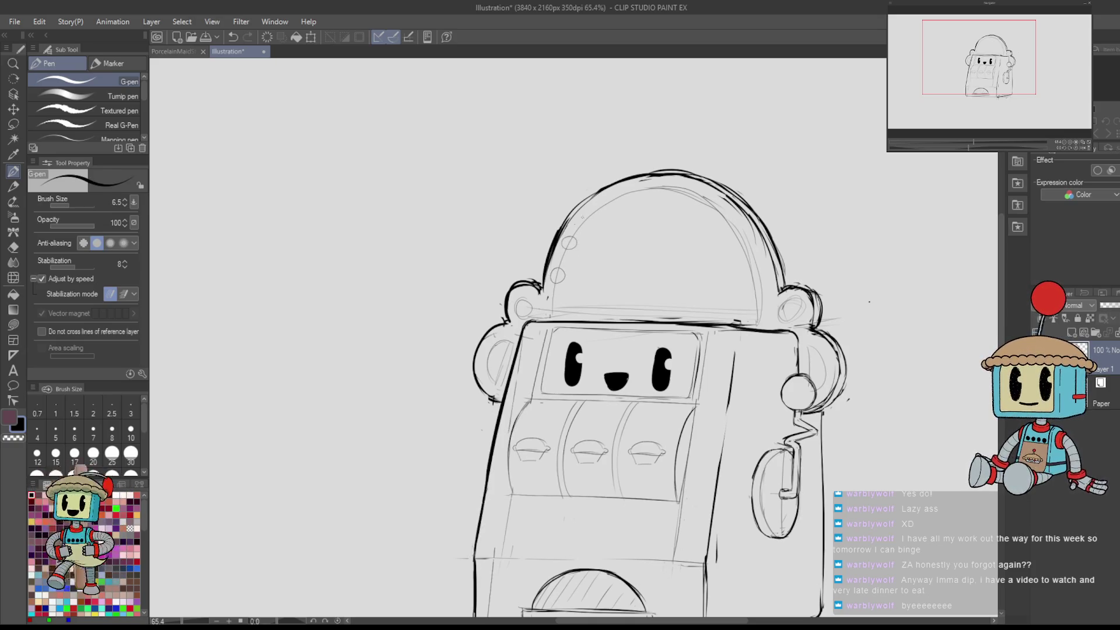
pyautogui.hotkey('ctrl', 'z')
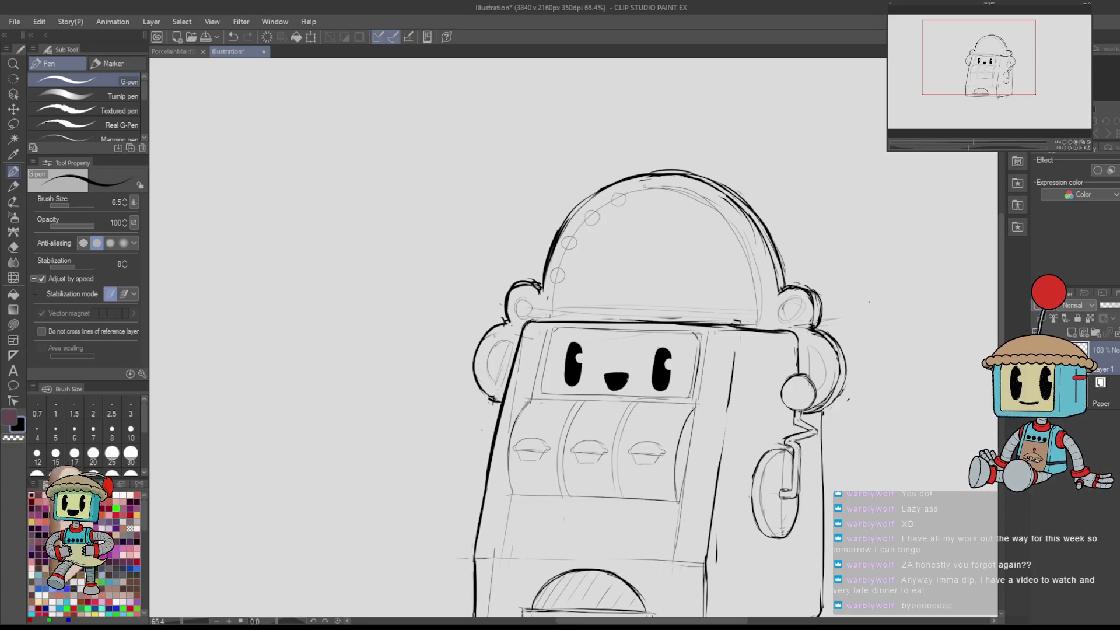
pyautogui.hotkey('ctrl', 'z')
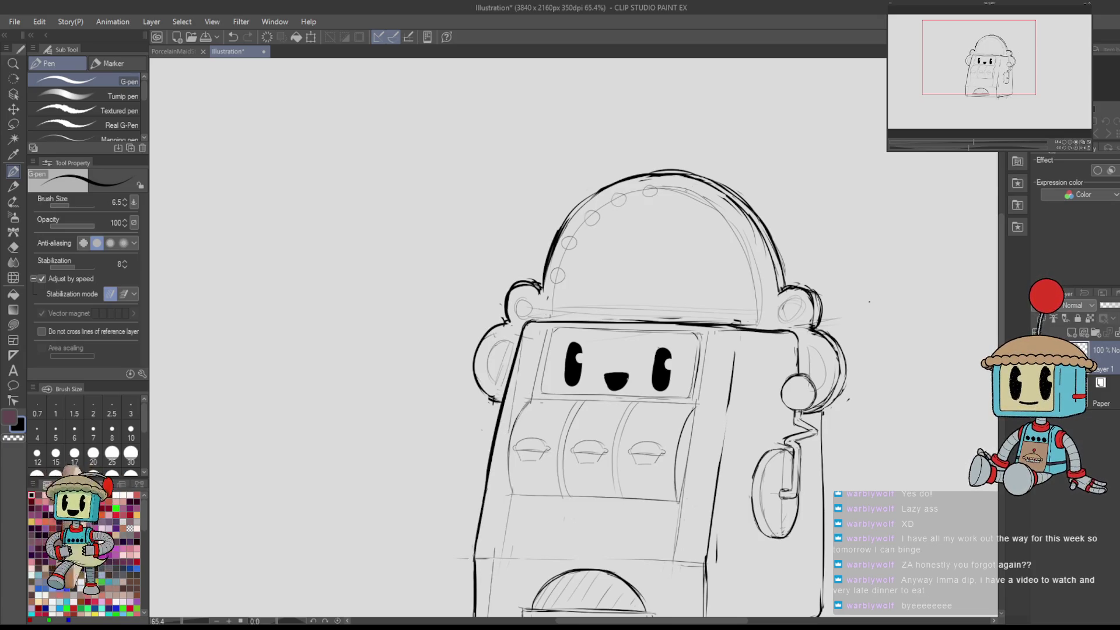
pyautogui.hotkey('ctrl', 'z')
pyautogui.moveTo(684, 188); pyautogui.dragTo(682, 189)
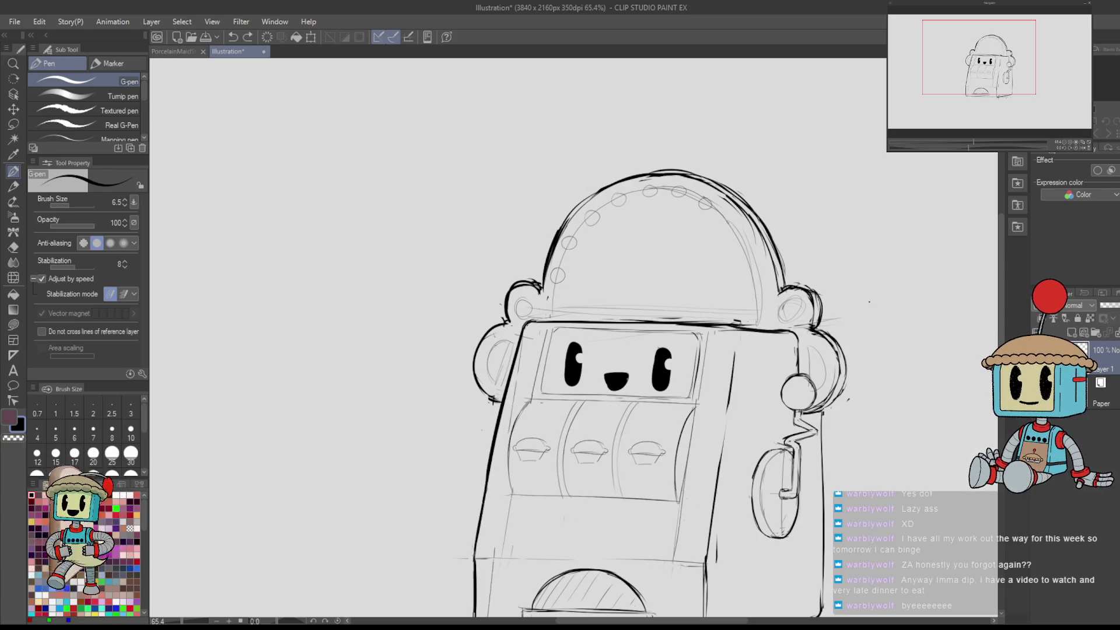
pyautogui.hotkey('ctrl', 'z')
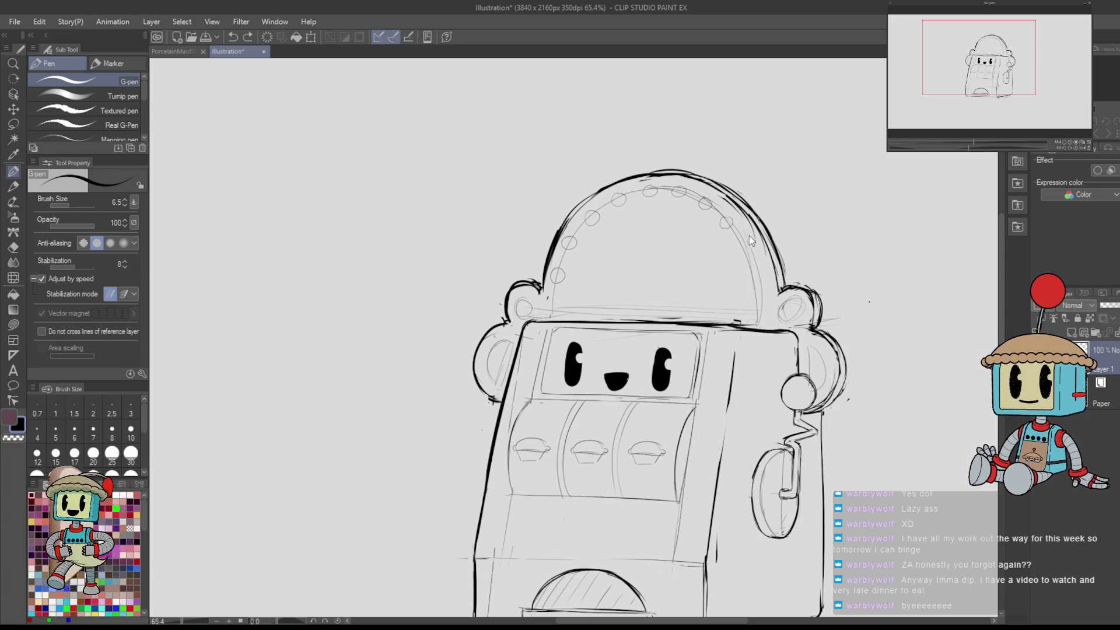
# - Erase a misplaced dome circle in the flipped view and undo the last dome strokes
pyautogui.press('e')
pyautogui.press('h')
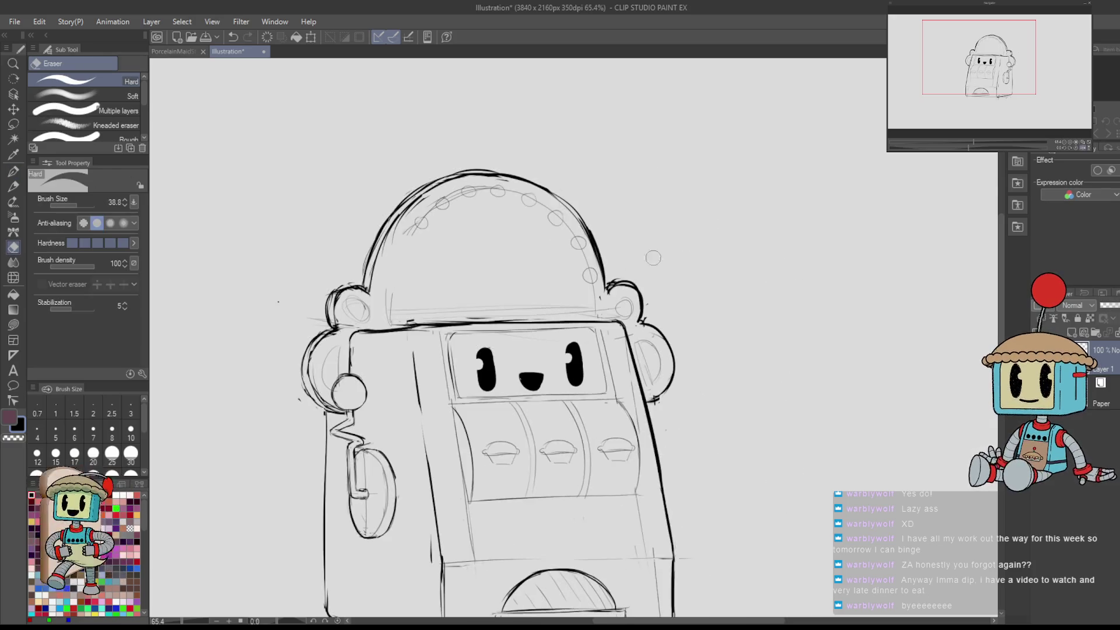
pyautogui.moveTo(403, 256); pyautogui.dragTo(402, 250)
pyautogui.press('p')
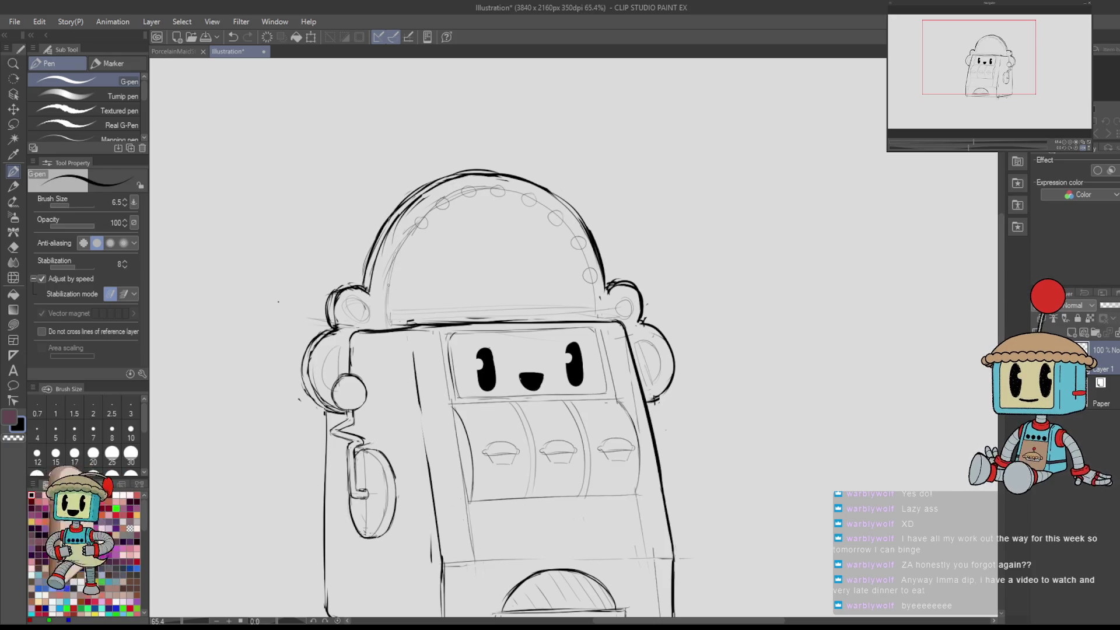
pyautogui.hotkey('ctrl', 'z')
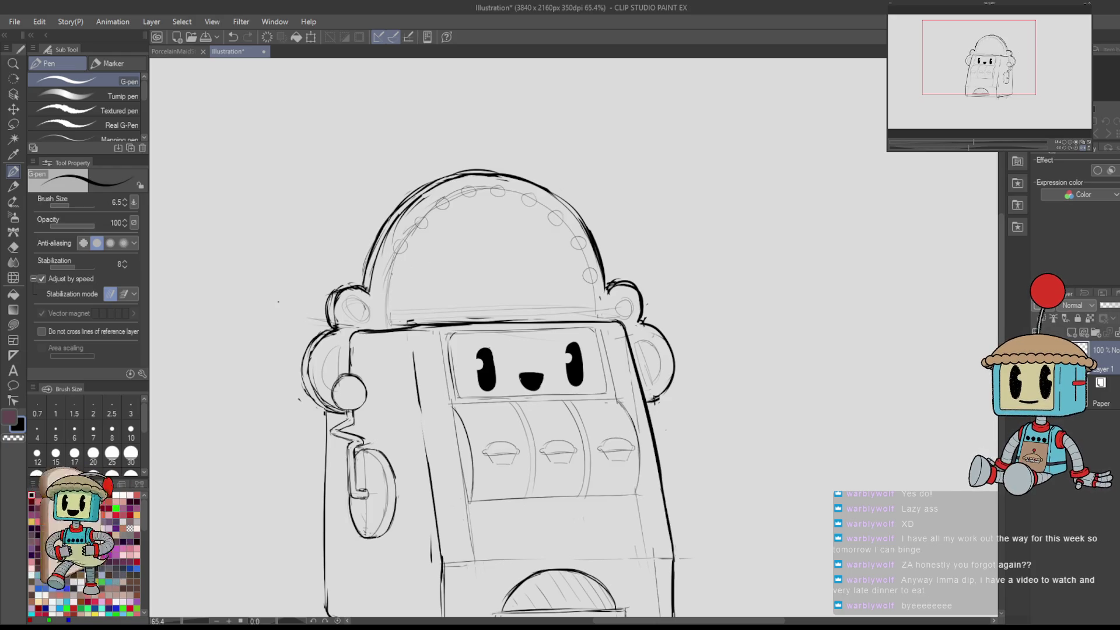
pyautogui.hotkey('ctrl', 'z')
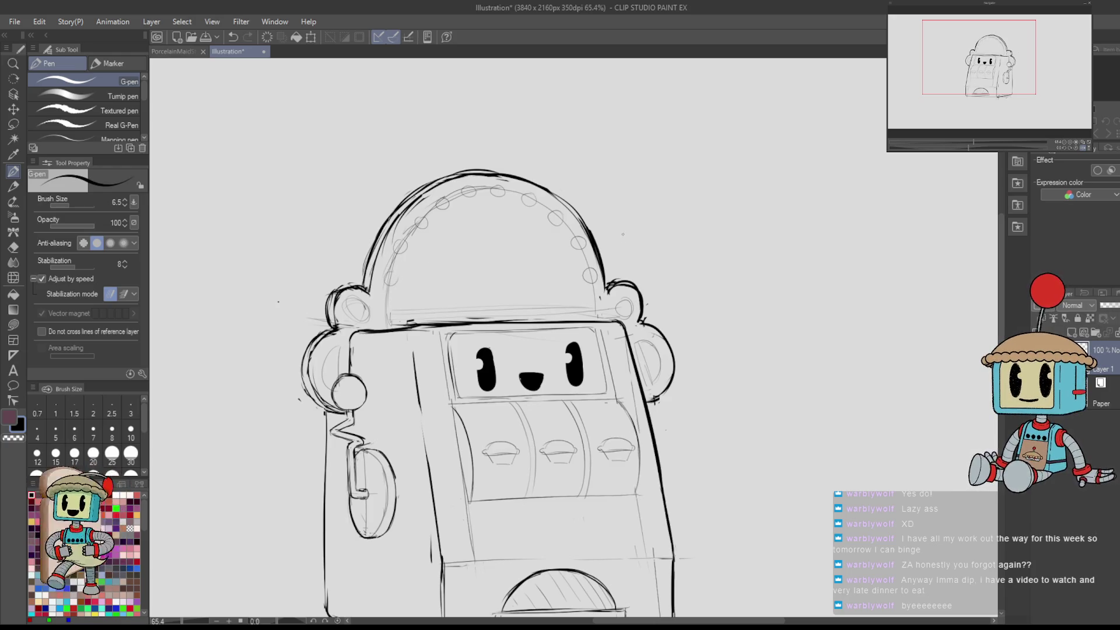
# - Check the drawing mirrored, then recentre the whole machine in view
pyautogui.press('h')
pyautogui.moveTo(746, 306); pyautogui.dragTo(767, 282)
pyautogui.press('h')
pyautogui.press('h')
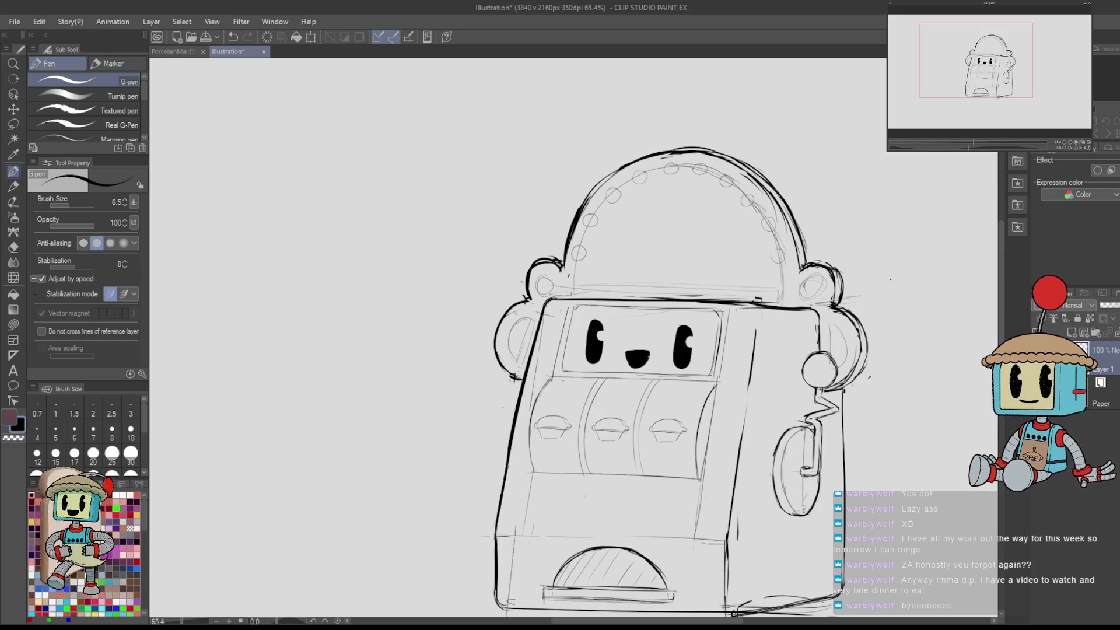
pyautogui.moveTo(845, 286)
pyautogui.mouseDown()
pyautogui.moveTo(839, 105)
pyautogui.moveTo(839, 146)
pyautogui.mouseUp()
# - Hand-letter 'Let's go' beside the slot machine with the G-pen
pyautogui.scroll(-4, 729, 341)
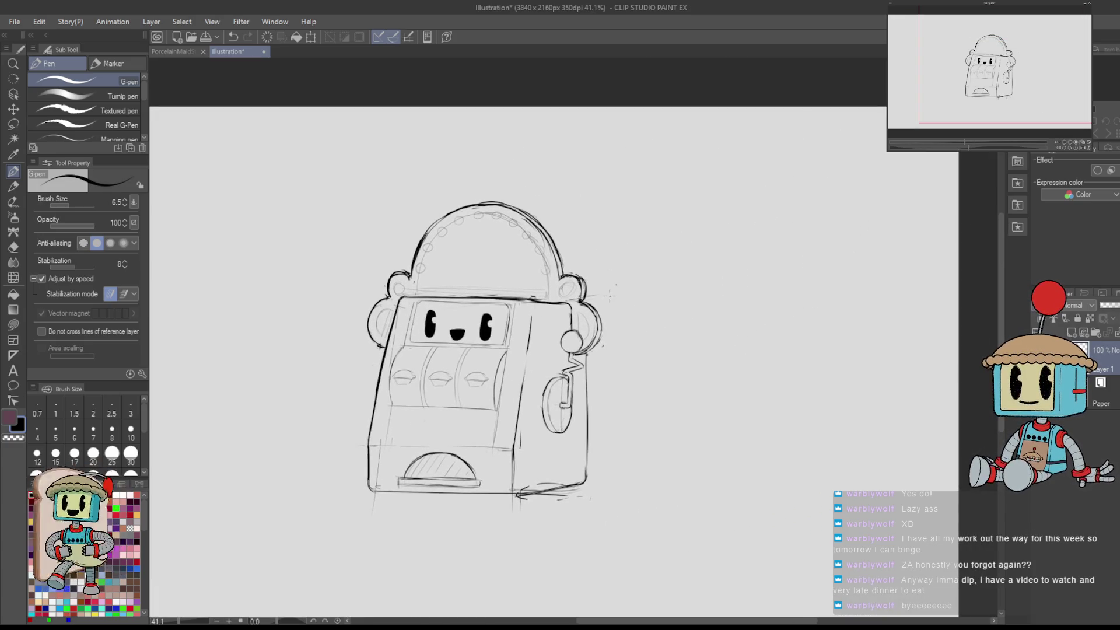
pyautogui.moveTo(600, 250)
pyautogui.mouseDown()
pyautogui.moveTo(610, 300)
pyautogui.moveTo(646, 284)
pyautogui.mouseUp()
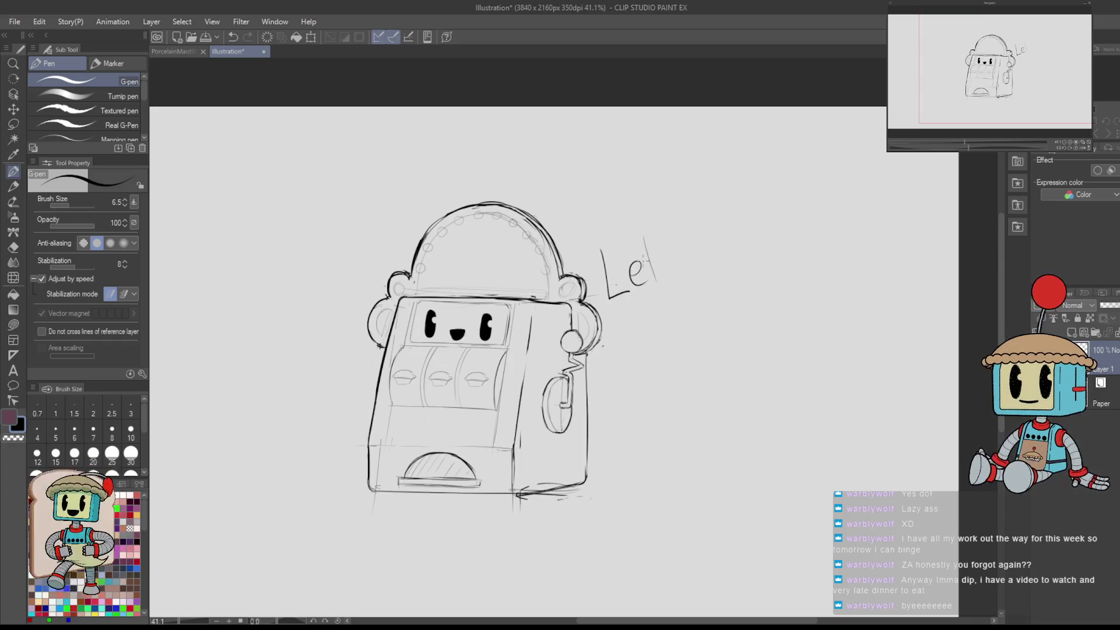
pyautogui.hotkey('ctrl', 'z')
pyautogui.hotkey('ctrl', 'z')
pyautogui.moveTo(642, 227); pyautogui.dragTo(657, 281)
pyautogui.moveTo(639, 254); pyautogui.dragTo(662, 248)
pyautogui.moveTo(689, 251); pyautogui.dragTo(691, 272)
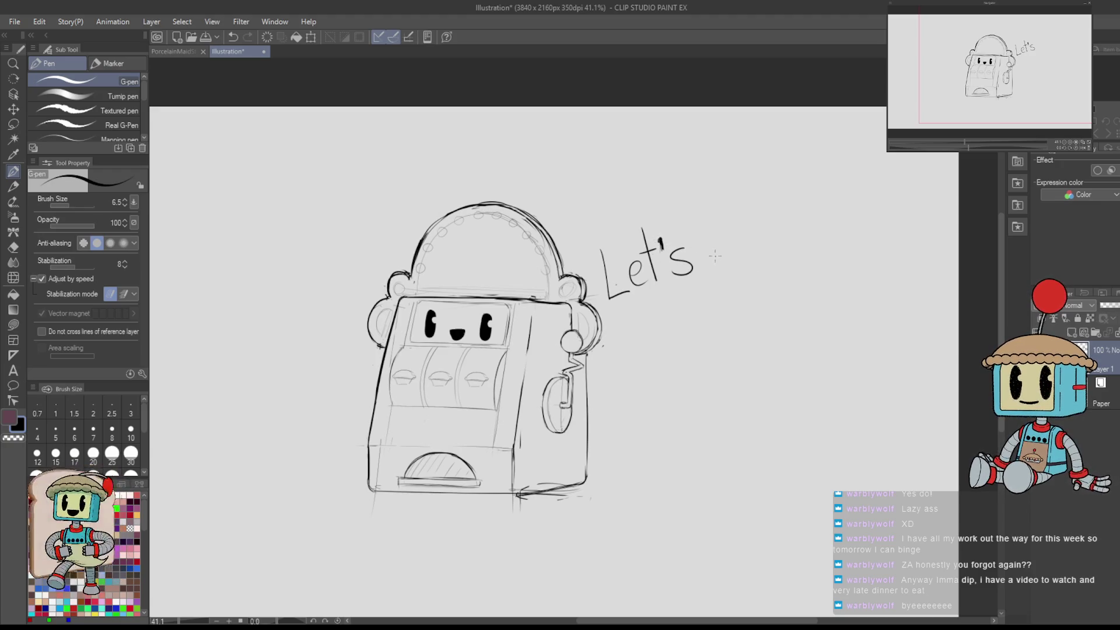
pyautogui.moveTo(726, 240)
pyautogui.mouseDown()
pyautogui.moveTo(708, 269)
pyautogui.moveTo(742, 236)
pyautogui.mouseUp()
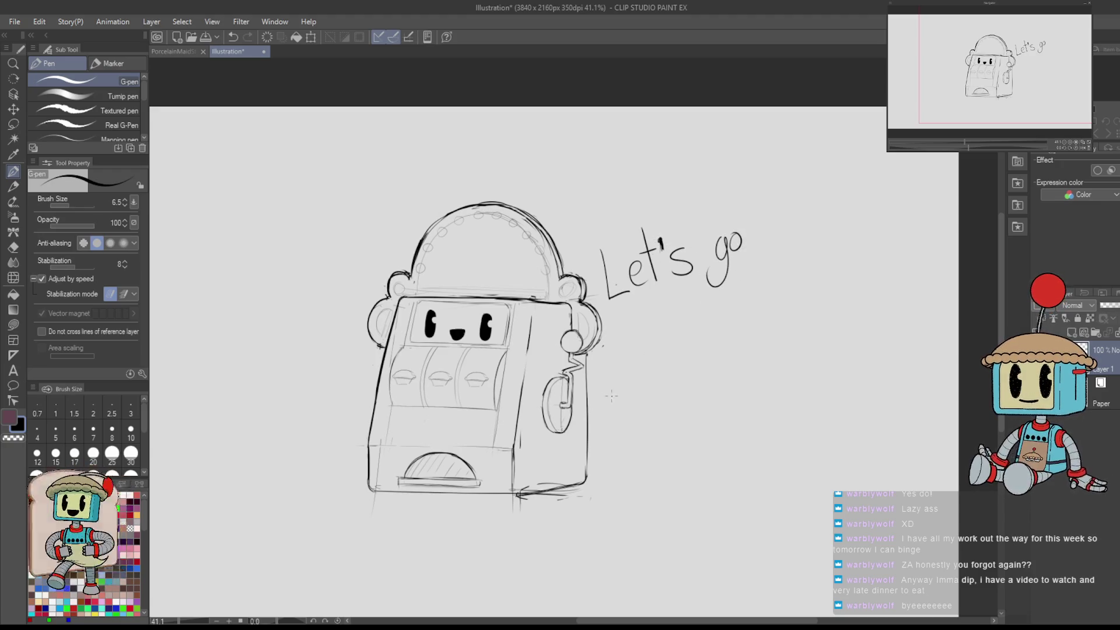
# - Raise the brush size to 17.2 and letter a bold 'GAMBLING!!' below it
pyautogui.press(']')
pyautogui.press(']')
pyautogui.press(']')
pyautogui.moveTo(636, 348)
pyautogui.mouseDown()
pyautogui.moveTo(623, 394)
pyautogui.moveTo(655, 368)
pyautogui.moveTo(678, 370)
pyautogui.moveTo(672, 356)
pyautogui.mouseUp()
pyautogui.moveTo(680, 371)
pyautogui.mouseDown()
pyautogui.moveTo(687, 335)
pyautogui.moveTo(711, 353)
pyautogui.moveTo(723, 330)
pyautogui.moveTo(707, 352)
pyautogui.mouseUp()
pyautogui.moveTo(736, 305)
pyautogui.mouseDown()
pyautogui.moveTo(765, 340)
pyautogui.moveTo(792, 326)
pyautogui.moveTo(801, 287)
pyautogui.mouseUp()
pyautogui.moveTo(819, 302)
pyautogui.mouseDown()
pyautogui.moveTo(814, 321)
pyautogui.moveTo(826, 314)
pyautogui.moveTo(817, 282)
pyautogui.moveTo(832, 308)
pyautogui.mouseUp()
pyautogui.click(833, 318)
pyautogui.moveTo(846, 266); pyautogui.dragTo(844, 307)
pyautogui.click(846, 318)
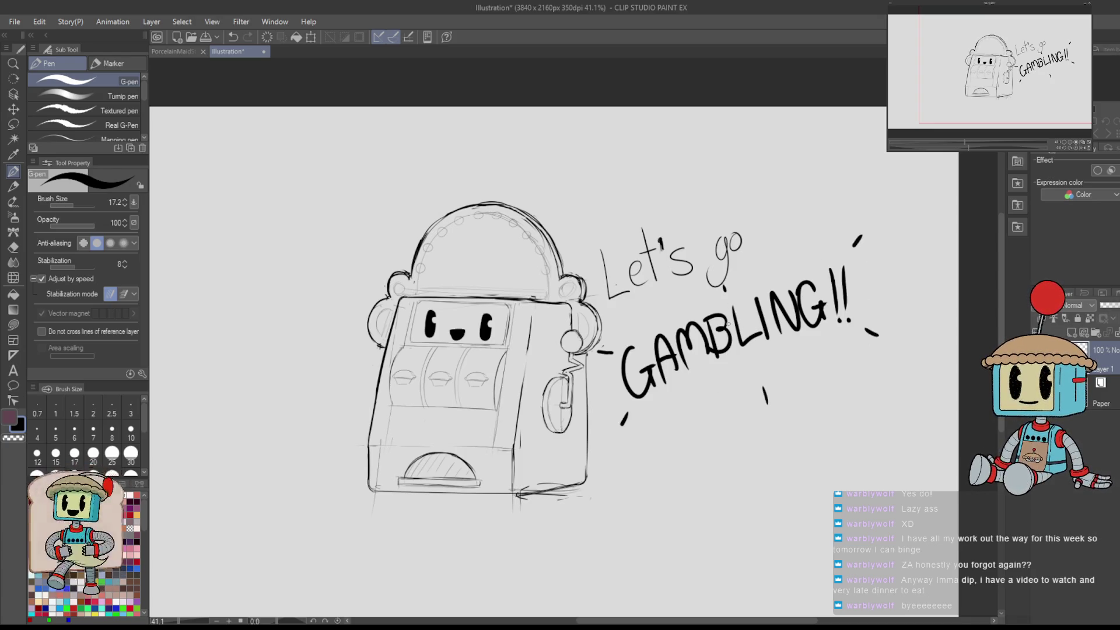
# - Lasso the lettering and move it up and right with Keep original image unticked
pyautogui.press('m')
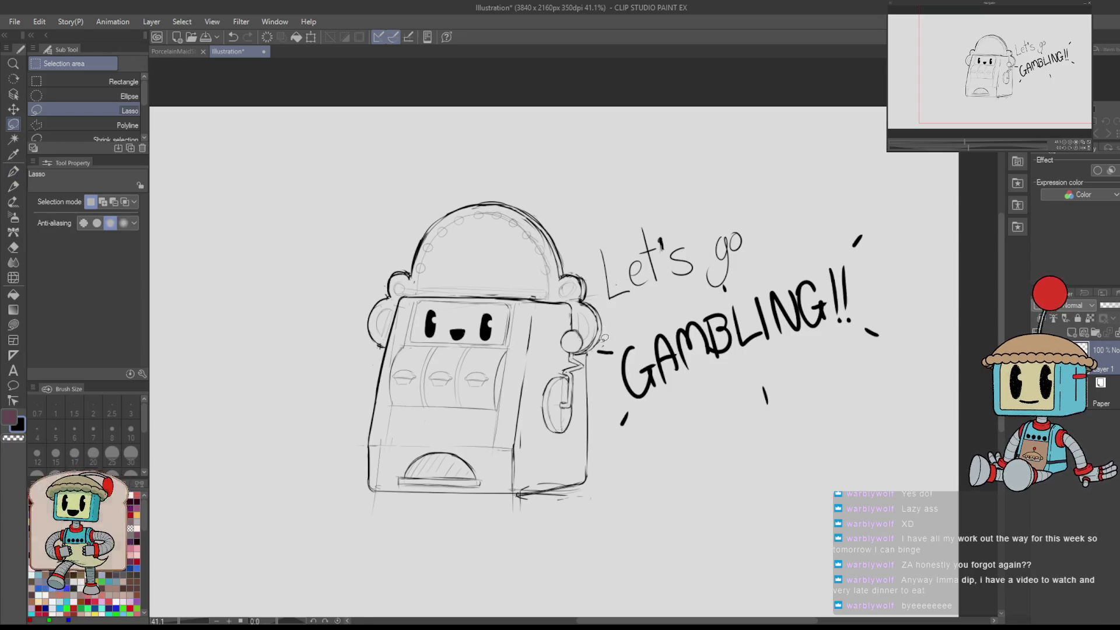
pyautogui.moveTo(598, 344)
pyautogui.mouseDown()
pyautogui.moveTo(624, 459)
pyautogui.moveTo(868, 390)
pyautogui.moveTo(892, 205)
pyautogui.moveTo(646, 191)
pyautogui.moveTo(606, 349)
pyautogui.mouseUp()
pyautogui.hotkey('ctrl', 't')
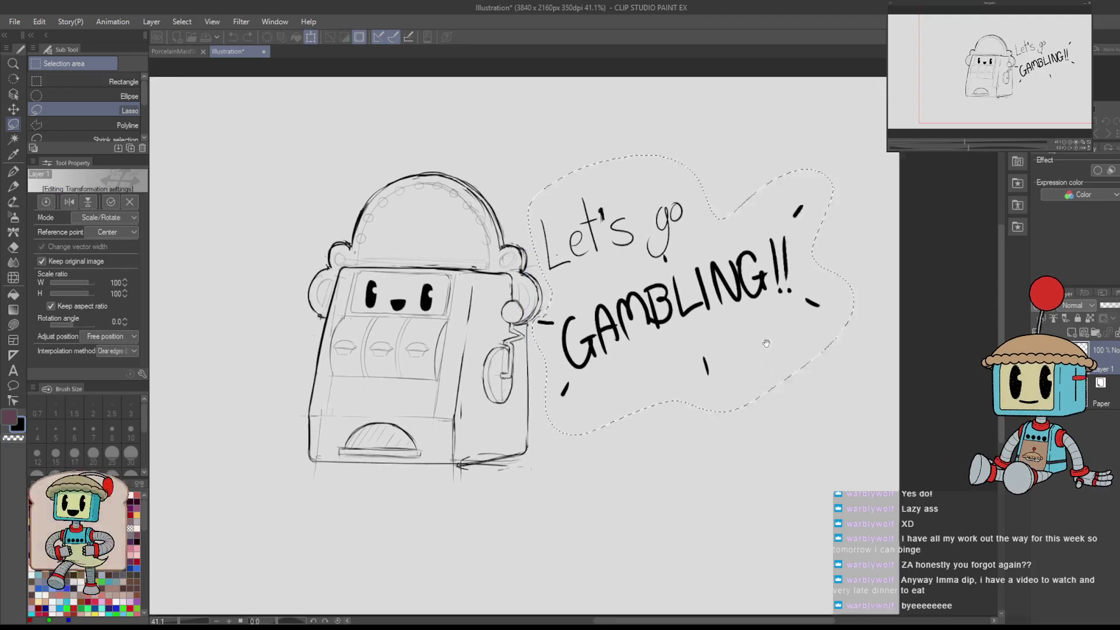
pyautogui.click(42, 261)
pyautogui.moveTo(674, 359); pyautogui.dragTo(721, 346)
pyautogui.click(636, 453)
# - Apply a transform to the whole drawing, then begin a spiky burst around the lettering
pyautogui.scroll(-2, 695, 426)
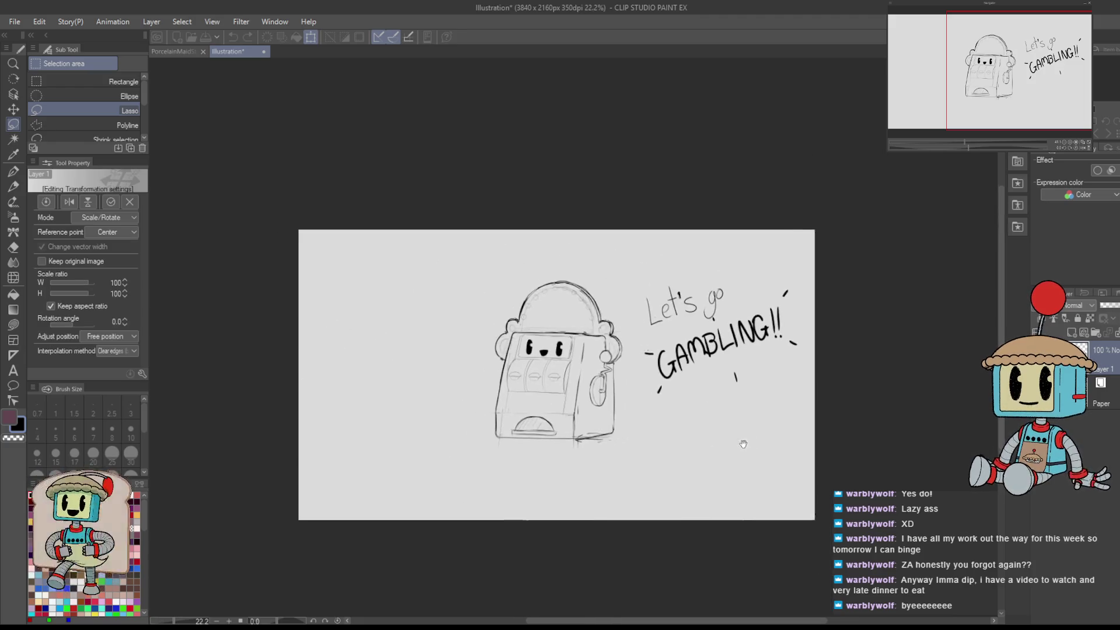
pyautogui.hotkey('ctrl', 't')
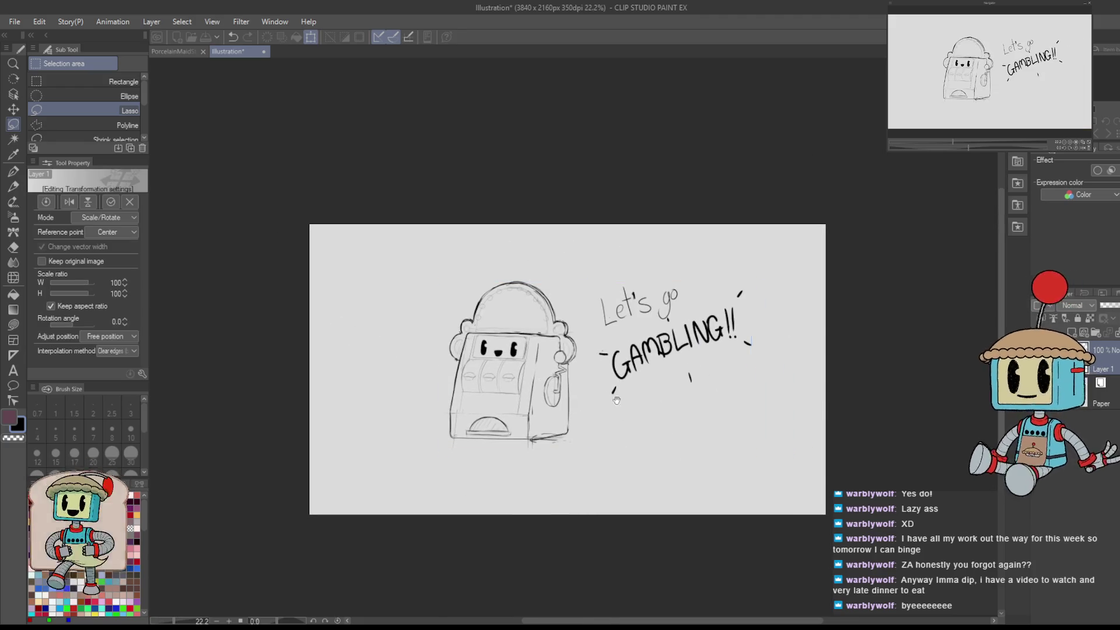
pyautogui.scroll(2, 615, 379)
pyautogui.press('Return')
pyautogui.scroll(-1, 586, 421)
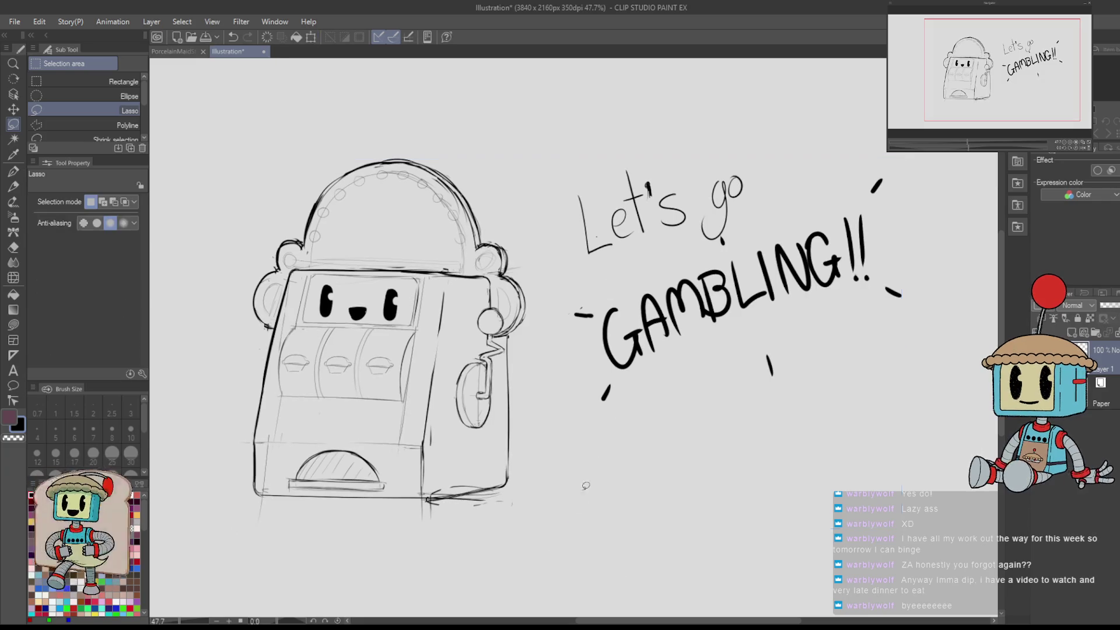
pyautogui.press('p')
pyautogui.scroll(-1, 704, 280)
pyautogui.moveTo(625, 268)
pyautogui.mouseDown()
pyautogui.moveTo(654, 167)
pyautogui.moveTo(739, 202)
pyautogui.moveTo(794, 209)
pyautogui.moveTo(817, 258)
pyautogui.moveTo(825, 350)
pyautogui.moveTo(746, 326)
pyautogui.moveTo(645, 356)
pyautogui.moveTo(597, 315)
pyautogui.moveTo(619, 271)
pyautogui.mouseUp()
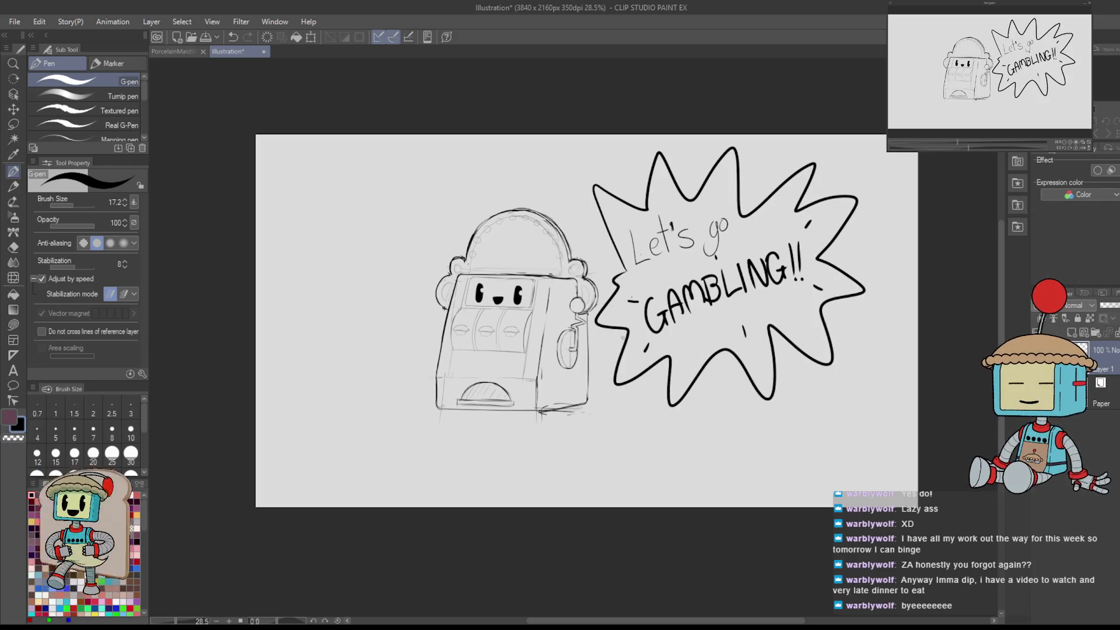
# - Draw a zigzag tail on the burst, redrawing it with a different curve
pyautogui.scroll(4, 614, 337)
pyautogui.press('e')
pyautogui.press('p')
pyautogui.moveTo(702, 312)
pyautogui.mouseDown()
pyautogui.moveTo(674, 338)
pyautogui.moveTo(628, 260)
pyautogui.mouseUp()
pyautogui.hotkey('ctrl', 'z')
pyautogui.moveTo(716, 306)
pyautogui.mouseDown()
pyautogui.moveTo(735, 329)
pyautogui.moveTo(734, 373)
pyautogui.mouseUp()
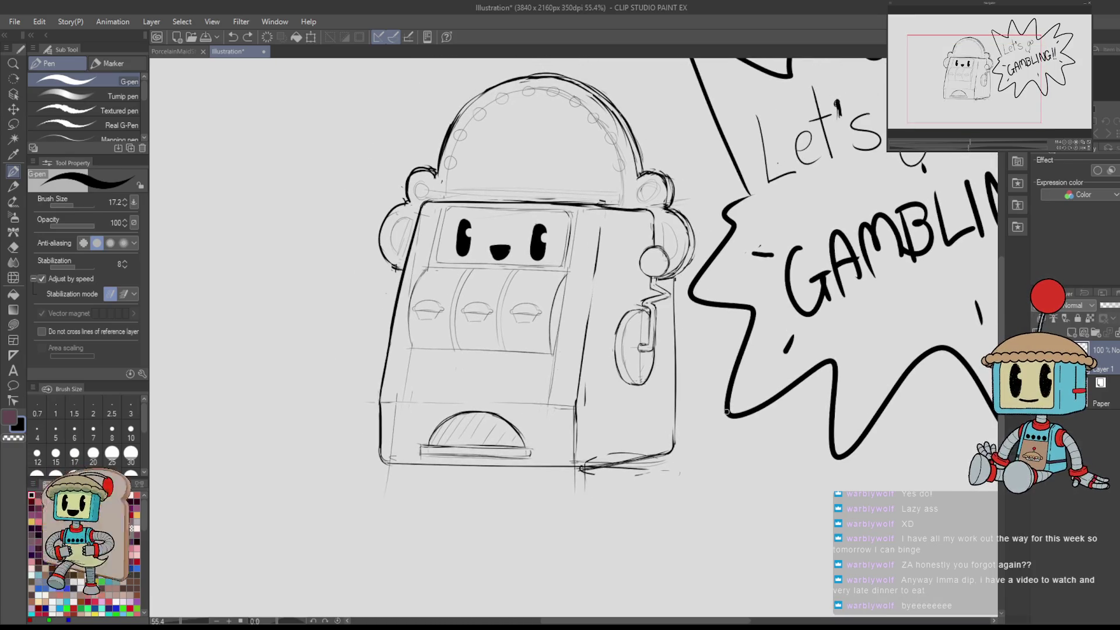
# - Check proportions mirrored and shift the whole drawing down and left
pyautogui.press('h')
pyautogui.press('h')
pyautogui.hotkey('ctrl', '0')
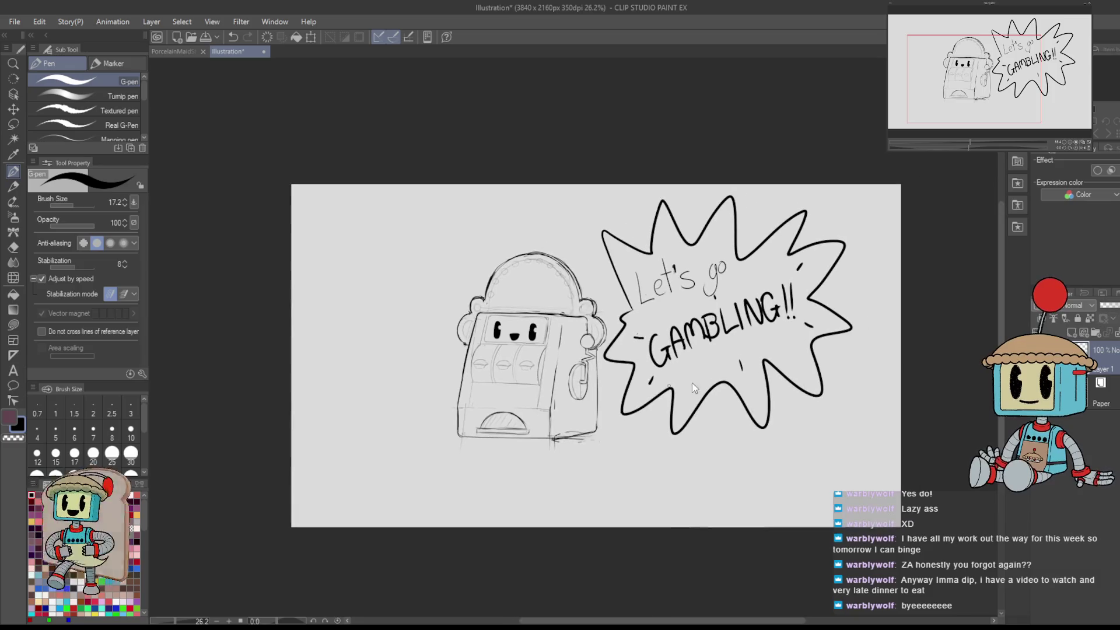
pyautogui.hotkey('ctrl', 't')
pyautogui.moveTo(749, 352)
pyautogui.mouseDown()
pyautogui.moveTo(749, 396)
pyautogui.moveTo(715, 396)
pyautogui.mouseUp()
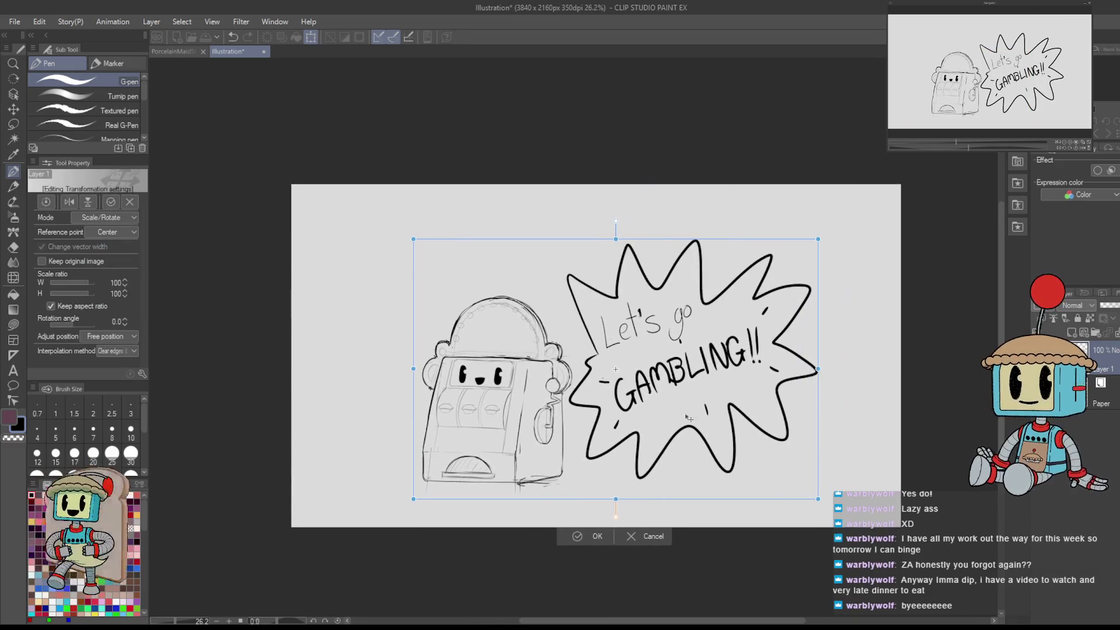
pyautogui.press('Return')
# - Lasso the speech bubble and move it up and to the right
pyautogui.press('m')
pyautogui.moveTo(581, 375)
pyautogui.mouseDown()
pyautogui.moveTo(566, 399)
pyautogui.moveTo(574, 446)
pyautogui.moveTo(682, 490)
pyautogui.moveTo(799, 449)
pyautogui.moveTo(824, 266)
pyautogui.moveTo(631, 218)
pyautogui.moveTo(580, 373)
pyautogui.mouseUp()
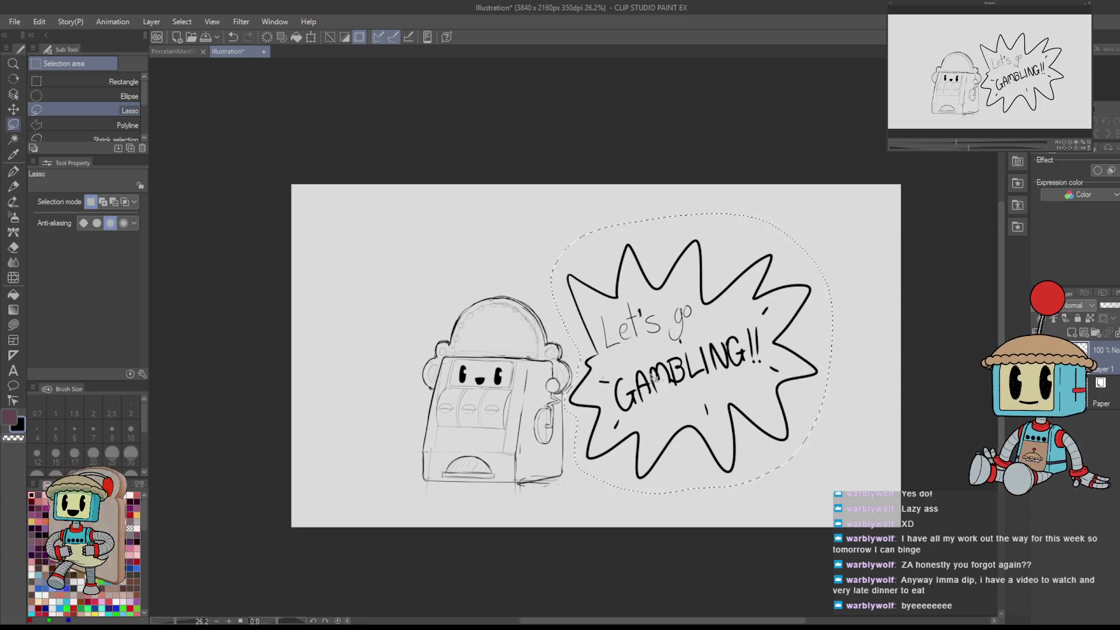
pyautogui.hotkey('ctrl', 't')
pyautogui.moveTo(711, 451); pyautogui.dragTo(734, 412)
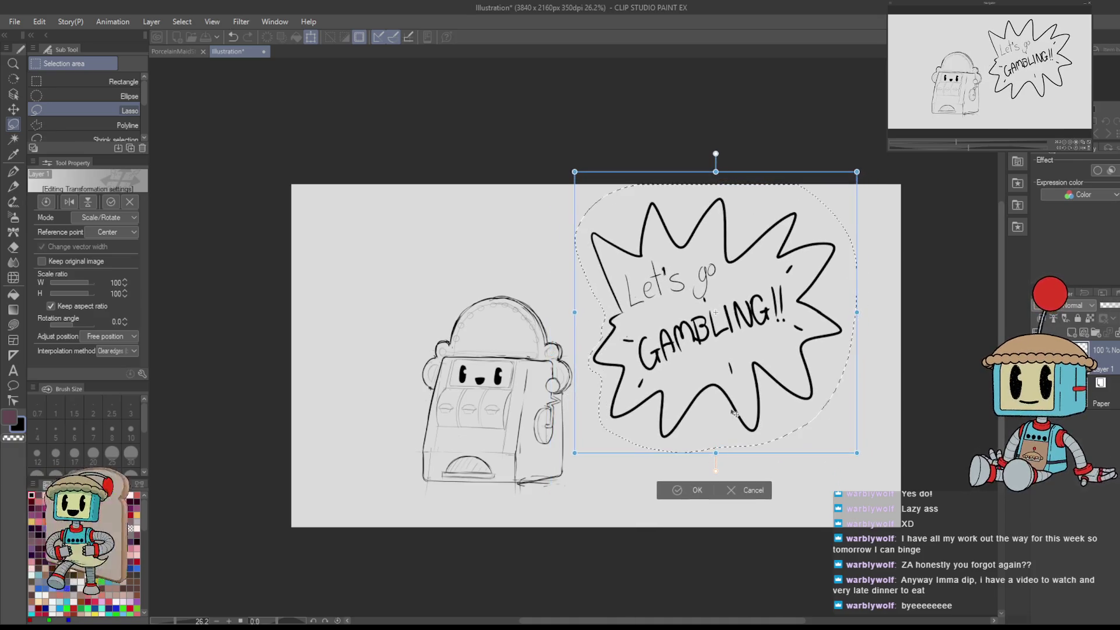
pyautogui.click(690, 490)
pyautogui.press('p')
pyautogui.scroll(3, 587, 371)
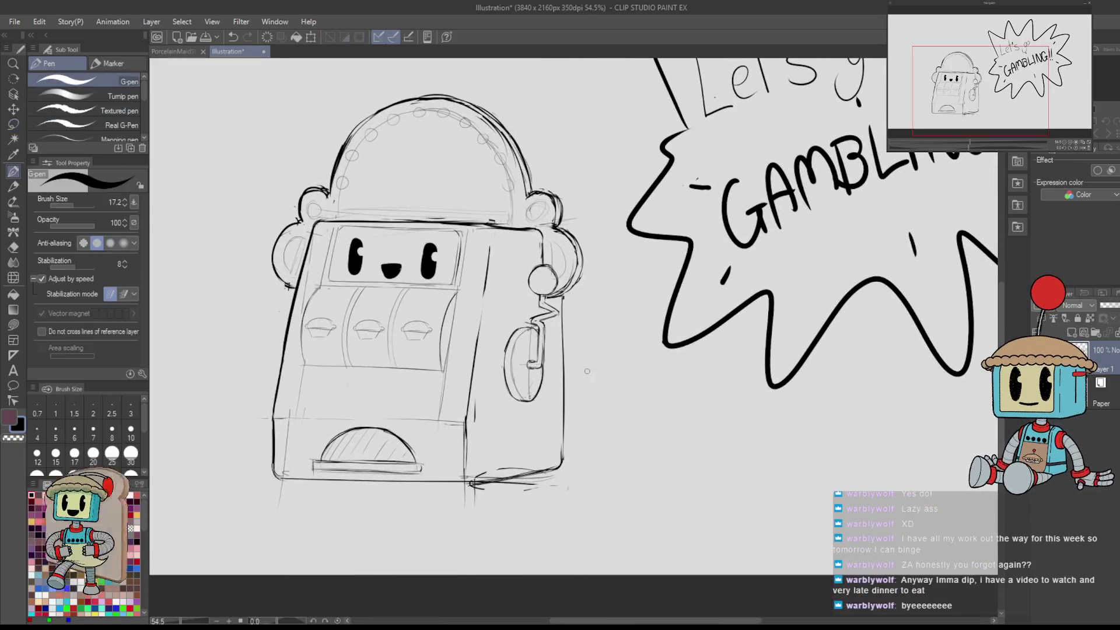
# - Draw a tail toward the slot machine and erase the bubble outline where it joins
pyautogui.moveTo(574, 383)
pyautogui.mouseDown()
pyautogui.moveTo(647, 331)
pyautogui.moveTo(671, 299)
pyautogui.moveTo(599, 354)
pyautogui.mouseUp()
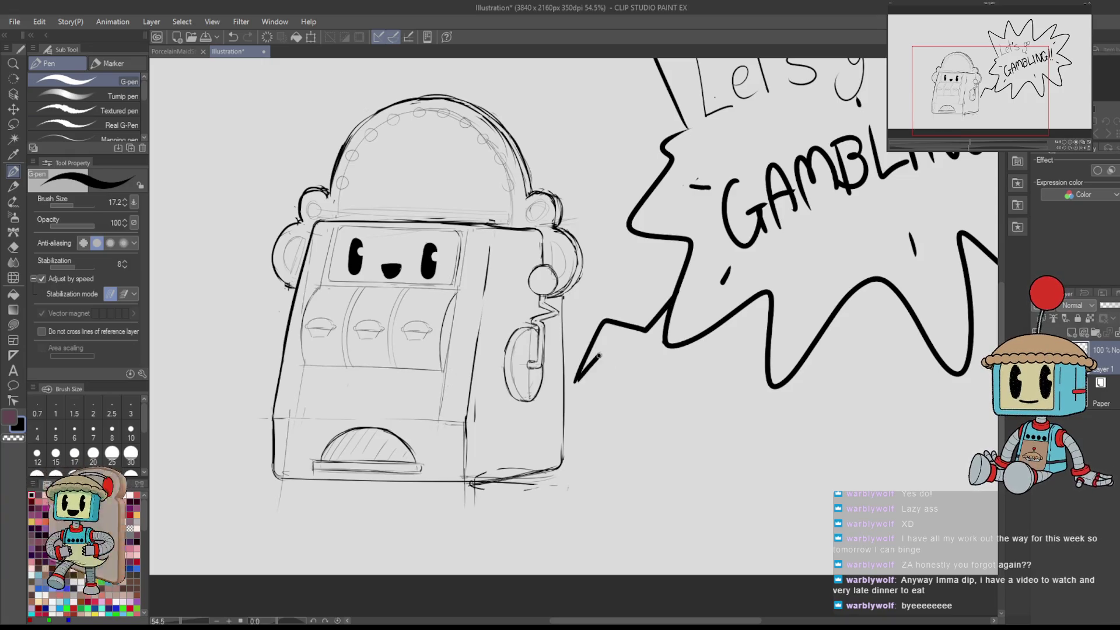
pyautogui.hotkey('ctrl', 'z')
pyautogui.hotkey('ctrl', 'z')
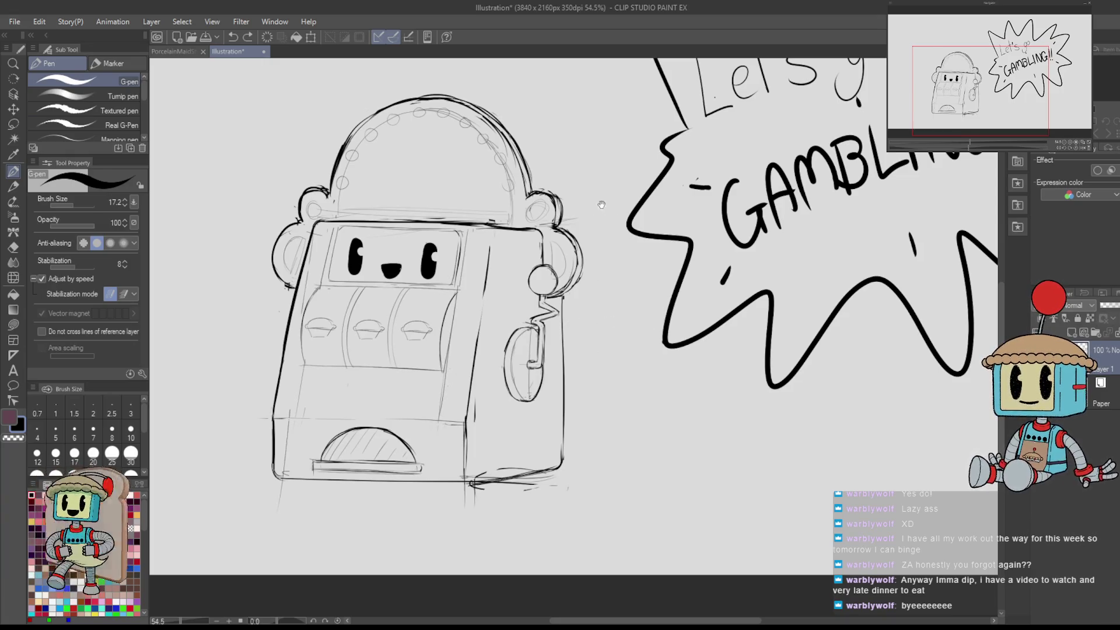
pyautogui.moveTo(601, 204); pyautogui.dragTo(639, 346)
pyautogui.moveTo(612, 381); pyautogui.dragTo(709, 310)
pyautogui.hotkey('ctrl', 'z')
pyautogui.moveTo(706, 468)
pyautogui.mouseDown()
pyautogui.moveTo(771, 339)
pyautogui.moveTo(711, 399)
pyautogui.moveTo(665, 417)
pyautogui.moveTo(714, 426)
pyautogui.moveTo(742, 395)
pyautogui.moveTo(736, 438)
pyautogui.moveTo(691, 421)
pyautogui.moveTo(665, 431)
pyautogui.moveTo(684, 416)
pyautogui.moveTo(745, 433)
pyautogui.moveTo(822, 373)
pyautogui.mouseUp()
pyautogui.hotkey('ctrl', 'z')
pyautogui.hotkey('ctrl', 'z')
pyautogui.press('e')
pyautogui.moveTo(778, 419)
pyautogui.mouseDown()
pyautogui.moveTo(762, 385)
pyautogui.moveTo(781, 336)
pyautogui.moveTo(816, 358)
pyautogui.moveTo(801, 377)
pyautogui.mouseUp()
# - Test a slight clockwise rotation of the drawing, cancel it, and reframe the machine
pyautogui.hotkey('ctrl', '0')
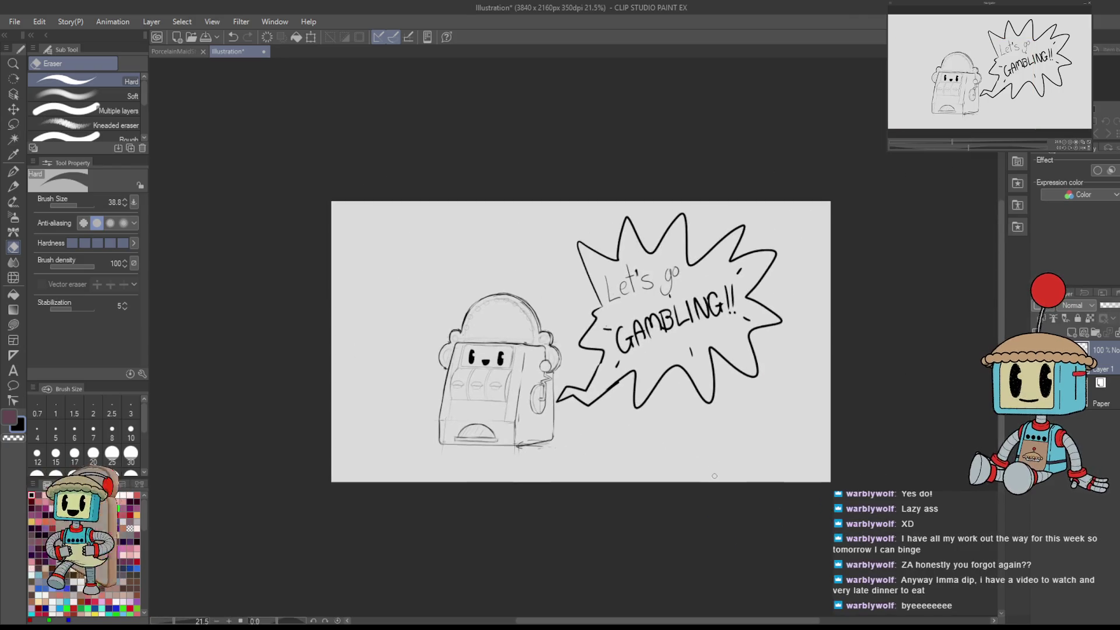
pyautogui.hotkey('ctrl', 't')
pyautogui.moveTo(736, 513); pyautogui.dragTo(694, 503)
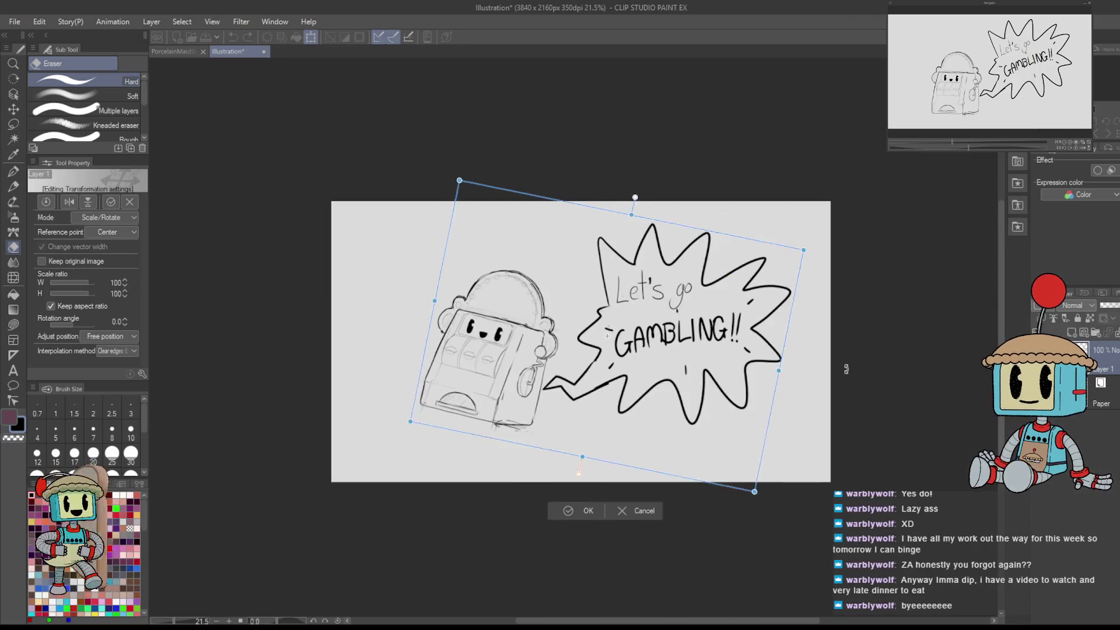
pyautogui.click(651, 499)
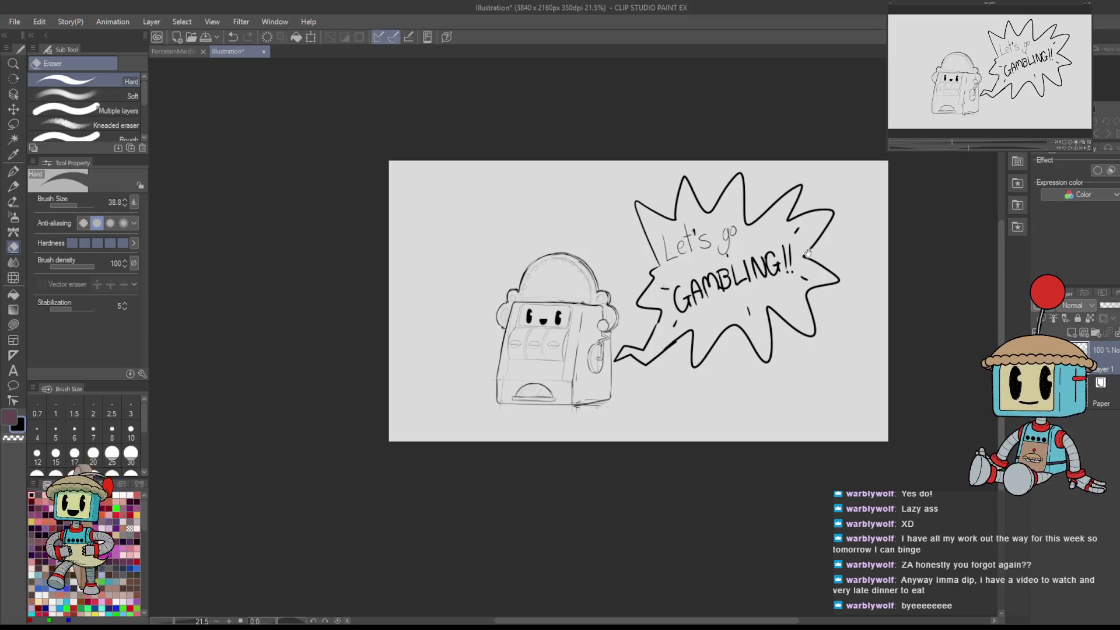
pyautogui.scroll(4, 729, 311)
pyautogui.moveTo(596, 518); pyautogui.dragTo(579, 533)
# - Frame the dome and try a letter P on it, then undo it
pyautogui.moveTo(551, 416)
pyautogui.mouseDown()
pyautogui.moveTo(639, 373)
pyautogui.moveTo(755, 356)
pyautogui.mouseUp()
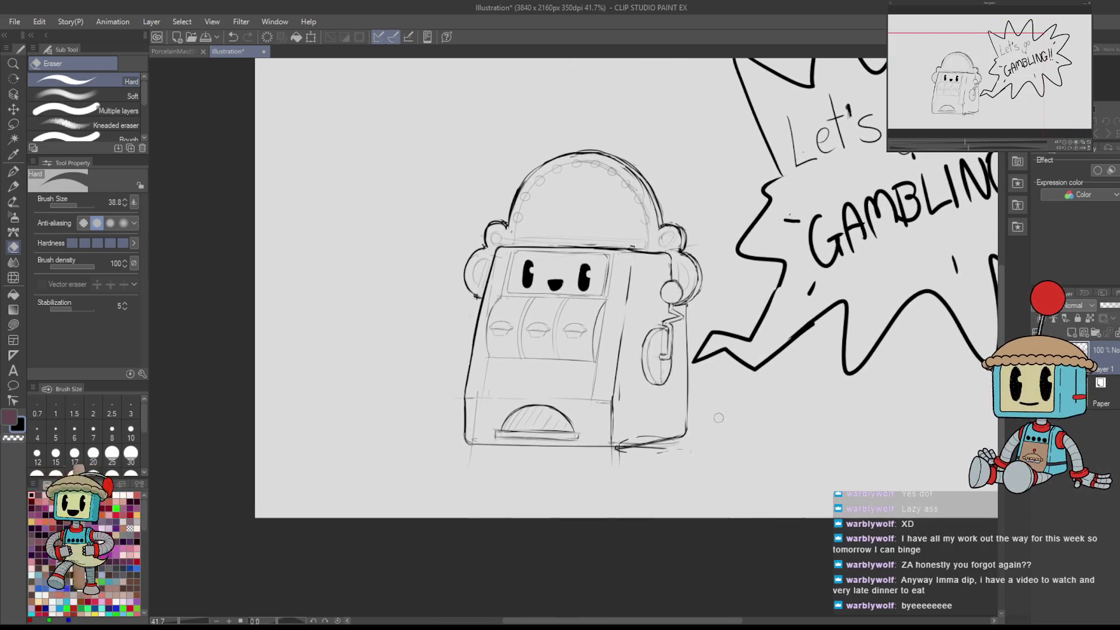
pyautogui.press('p')
pyautogui.scroll(4, 708, 432)
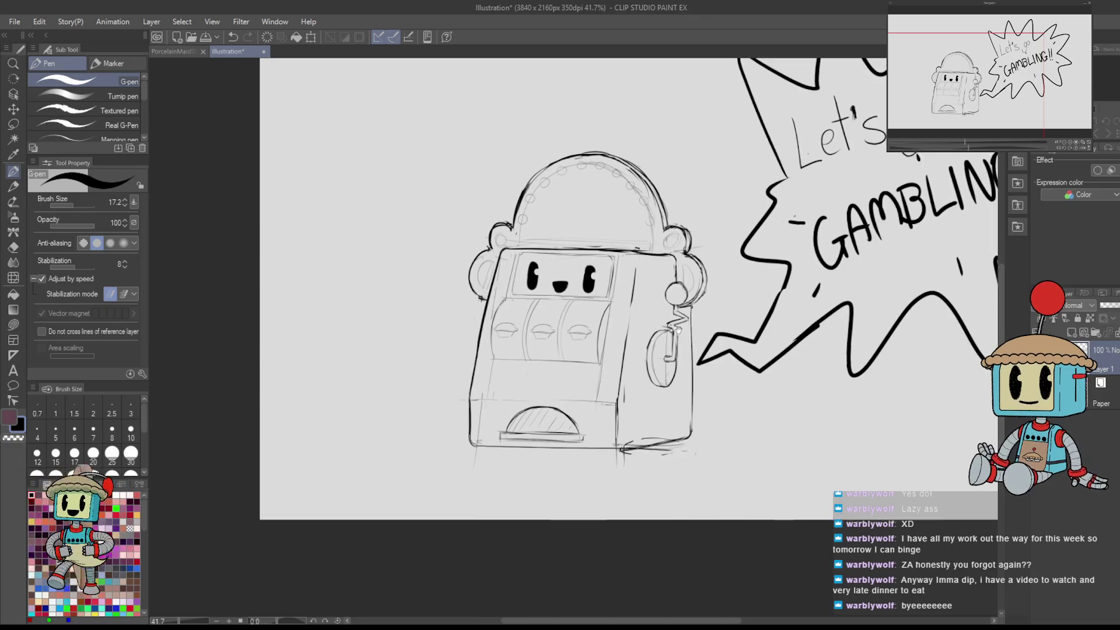
pyautogui.moveTo(758, 362); pyautogui.dragTo(677, 274)
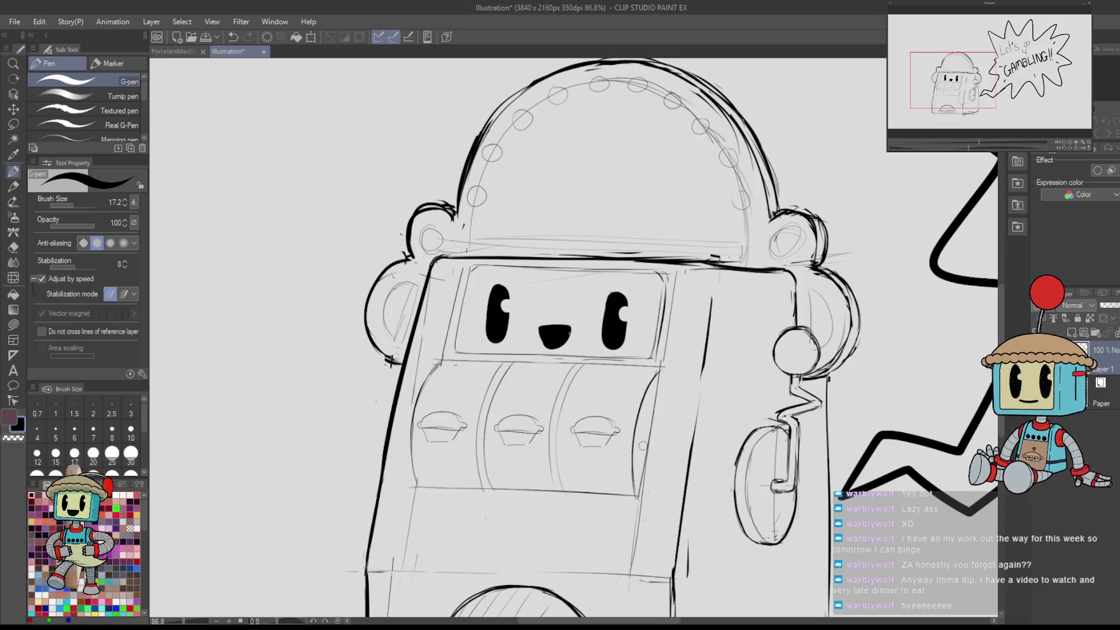
pyautogui.moveTo(548, 159)
pyautogui.mouseDown()
pyautogui.moveTo(553, 270)
pyautogui.moveTo(545, 249)
pyautogui.mouseUp()
pyautogui.hotkey('ctrl', 'z')
pyautogui.hotkey('ctrl', 'z')
# - Switch to the Milli pen marker at brush size 13.4 and trial an R on the dome
pyautogui.press('p')
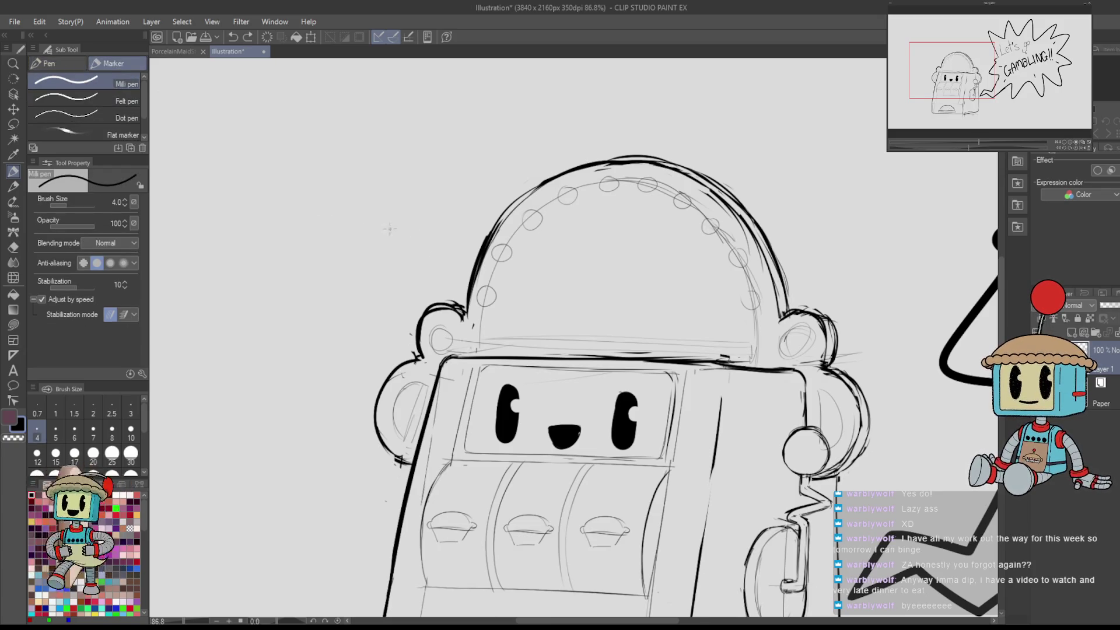
pyautogui.press(']')
pyautogui.press(']')
pyautogui.press(']')
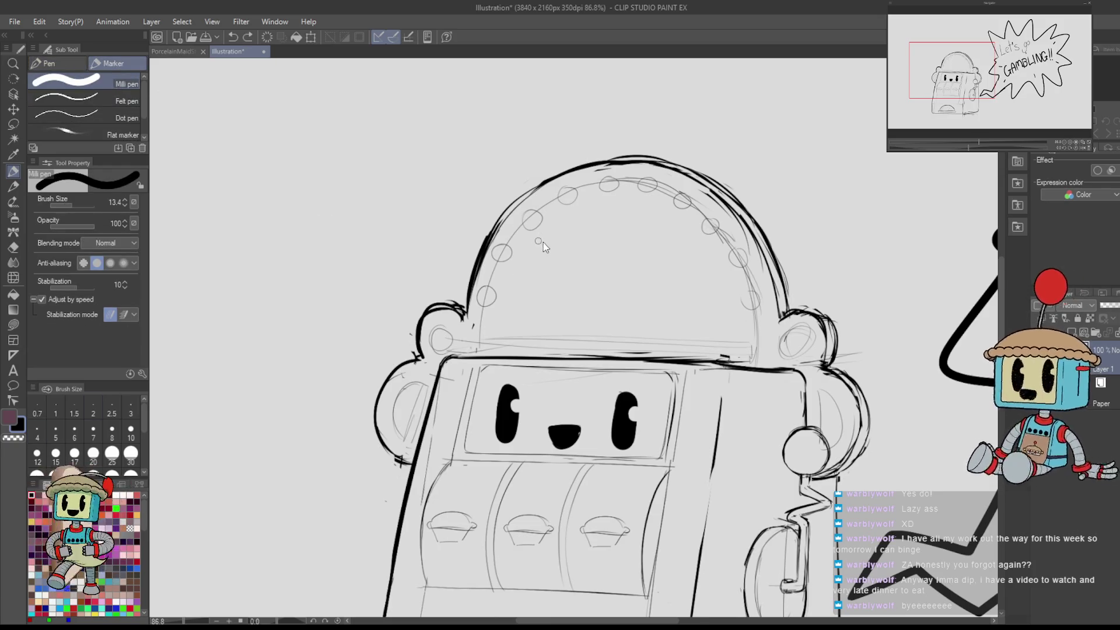
pyautogui.moveTo(529, 243); pyautogui.dragTo(544, 277)
pyautogui.moveTo(531, 240)
pyautogui.mouseDown()
pyautogui.moveTo(563, 269)
pyautogui.moveTo(573, 242)
pyautogui.moveTo(581, 249)
pyautogui.moveTo(617, 232)
pyautogui.mouseUp()
pyautogui.hotkey('ctrl', 'z')
pyautogui.hotkey('ctrl', 'z')
pyautogui.hotkey('ctrl', 'z')
pyautogui.hotkey('ctrl', 'z')
# - Hand-letter 'Robox' across the dome with the marker and check it mirrored
pyautogui.moveTo(542, 232)
pyautogui.mouseDown()
pyautogui.moveTo(563, 270)
pyautogui.moveTo(599, 248)
pyautogui.moveTo(595, 231)
pyautogui.mouseUp()
pyautogui.moveTo(603, 211); pyautogui.dragTo(618, 243)
pyautogui.moveTo(644, 224)
pyautogui.mouseDown()
pyautogui.moveTo(660, 251)
pyautogui.moveTo(682, 235)
pyautogui.moveTo(551, 278)
pyautogui.moveTo(545, 217)
pyautogui.moveTo(621, 198)
pyautogui.moveTo(676, 207)
pyautogui.moveTo(678, 251)
pyautogui.mouseUp()
pyautogui.press('h')
pyautogui.press('h')
# - Adjust the lettering's position and tilt with a transform
pyautogui.press('m')
pyautogui.scroll(3, 662, 192)
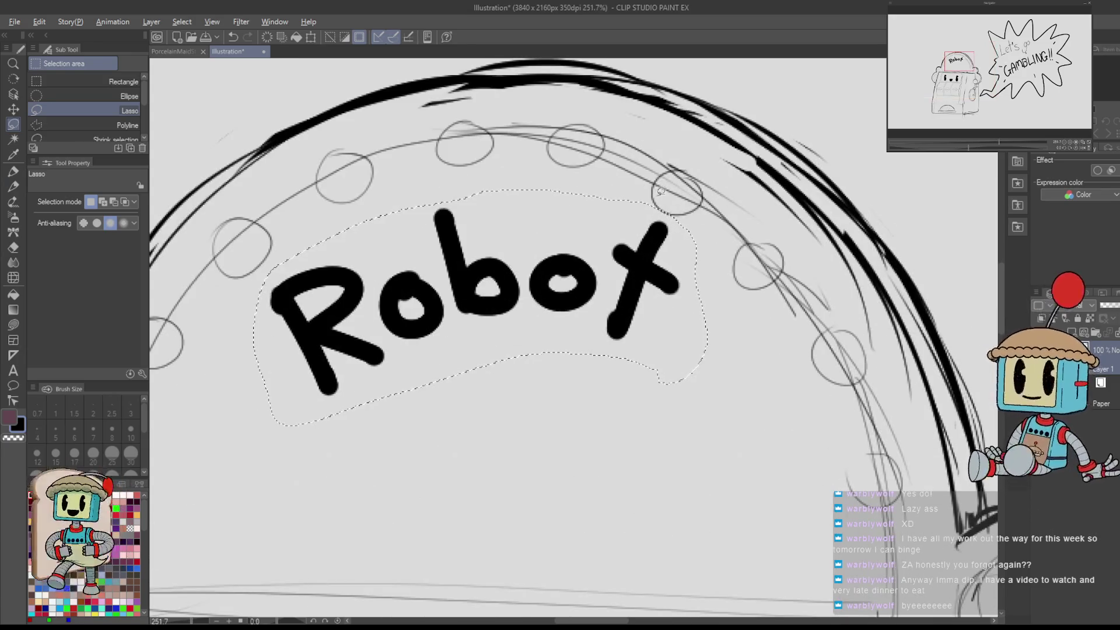
pyautogui.scroll(-3, 661, 192)
pyautogui.hotkey('ctrl', 't')
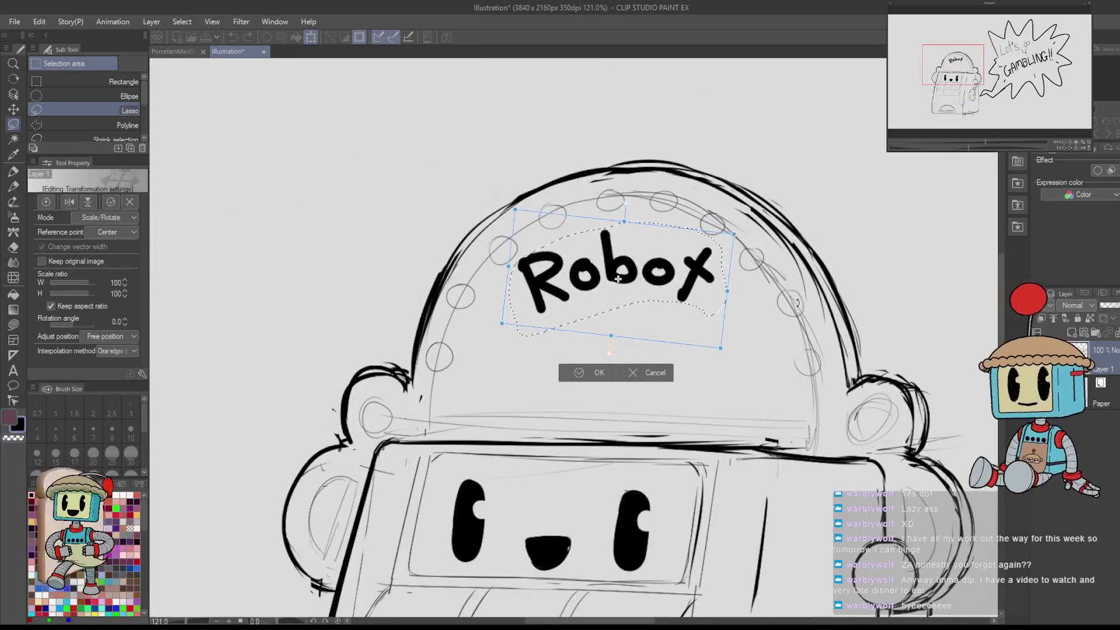
pyautogui.click(580, 373)
# - Erase the x and add a t so the dome reads 'Robot'
pyautogui.press('e')
pyautogui.moveTo(708, 251)
pyautogui.mouseDown()
pyautogui.moveTo(683, 294)
pyautogui.moveTo(706, 280)
pyautogui.mouseUp()
pyautogui.press('p')
pyautogui.moveTo(703, 242)
pyautogui.mouseDown()
pyautogui.moveTo(684, 294)
pyautogui.moveTo(710, 245)
pyautogui.mouseUp()
pyautogui.moveTo(665, 347); pyautogui.dragTo(724, 245)
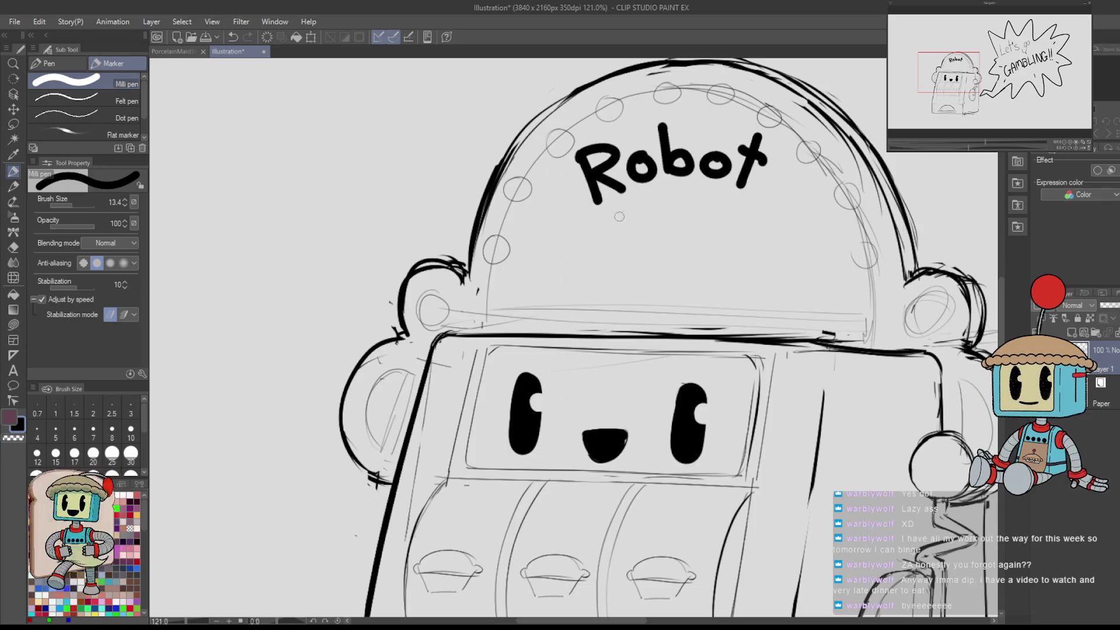
# - Letter 'Slots' below 'Robot'
pyautogui.moveTo(582, 225)
pyautogui.mouseDown()
pyautogui.moveTo(564, 221)
pyautogui.moveTo(549, 270)
pyautogui.mouseUp()
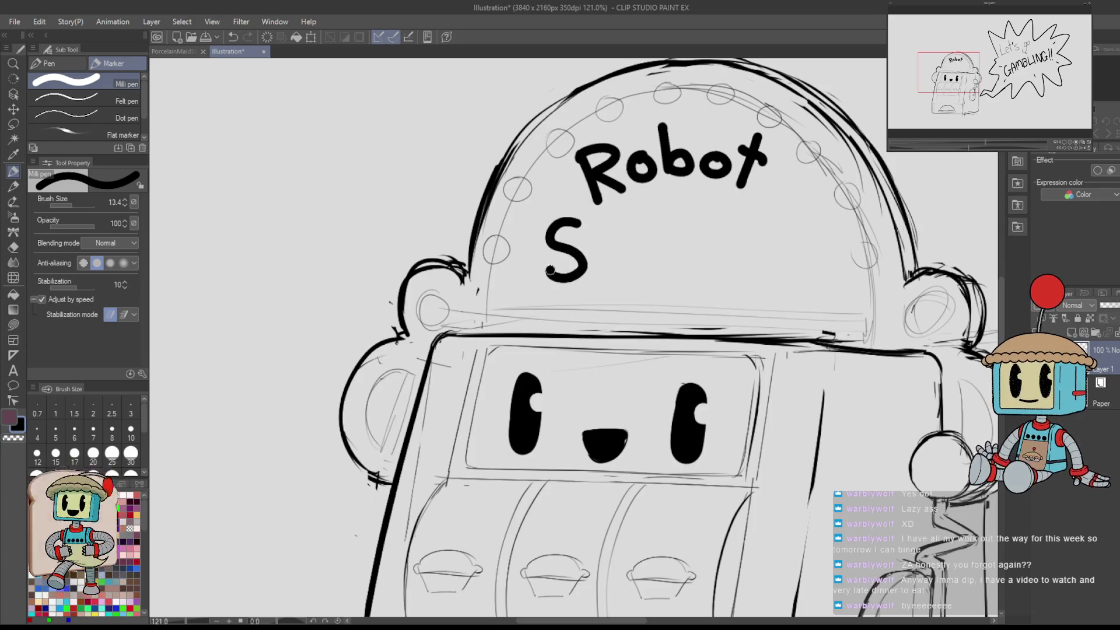
pyautogui.moveTo(598, 222); pyautogui.dragTo(597, 284)
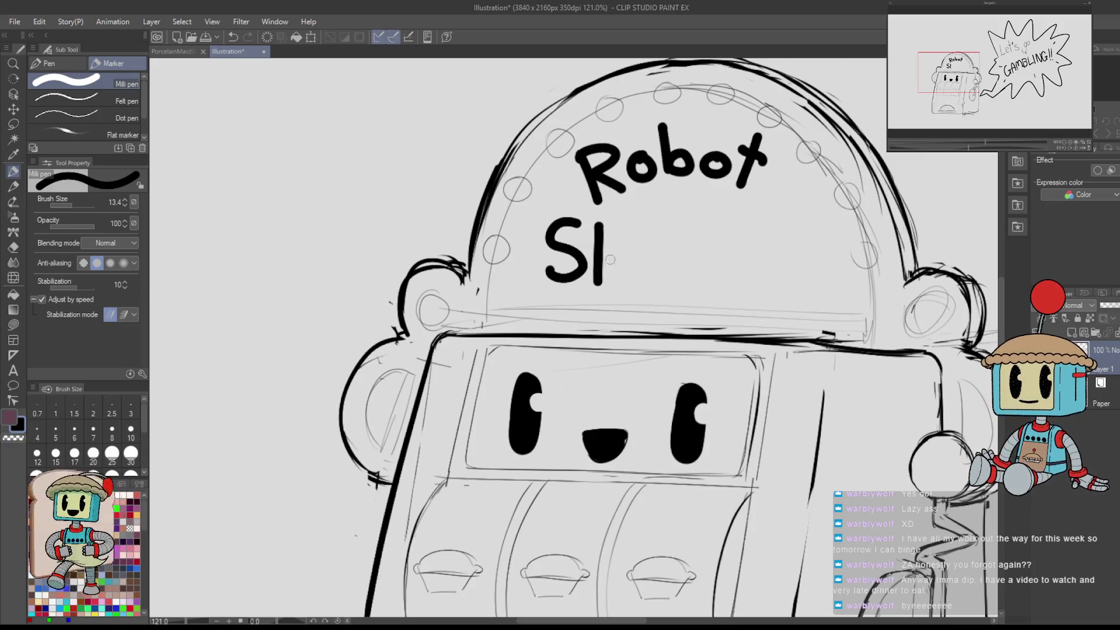
pyautogui.moveTo(640, 251)
pyautogui.mouseDown()
pyautogui.moveTo(658, 282)
pyautogui.moveTo(676, 246)
pyautogui.moveTo(680, 279)
pyautogui.mouseUp()
# - Undo all the 'Robot Slots' lettering, then zoom in on the dome
pyautogui.scroll(-5, 806, 208)
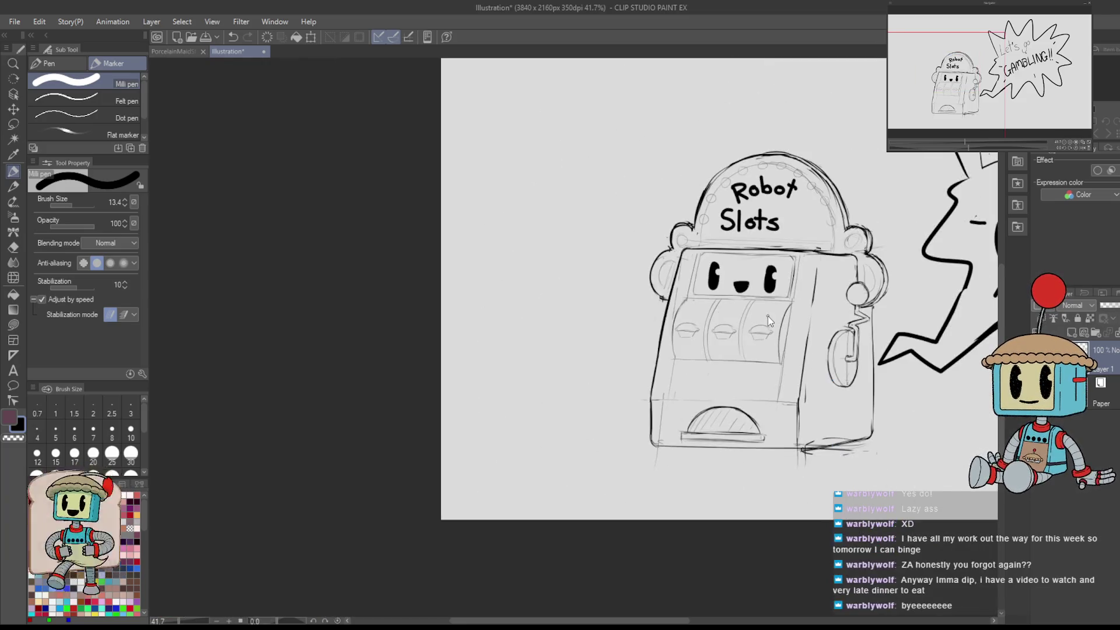
pyautogui.hotkey('ctrl', 'z')
pyautogui.hotkey('ctrl', 'z')
pyautogui.hotkey('ctrl', 'z')
pyautogui.hotkey('ctrl', 'z')
pyautogui.hotkey('ctrl', 'z')
pyautogui.hotkey('ctrl', 'z')
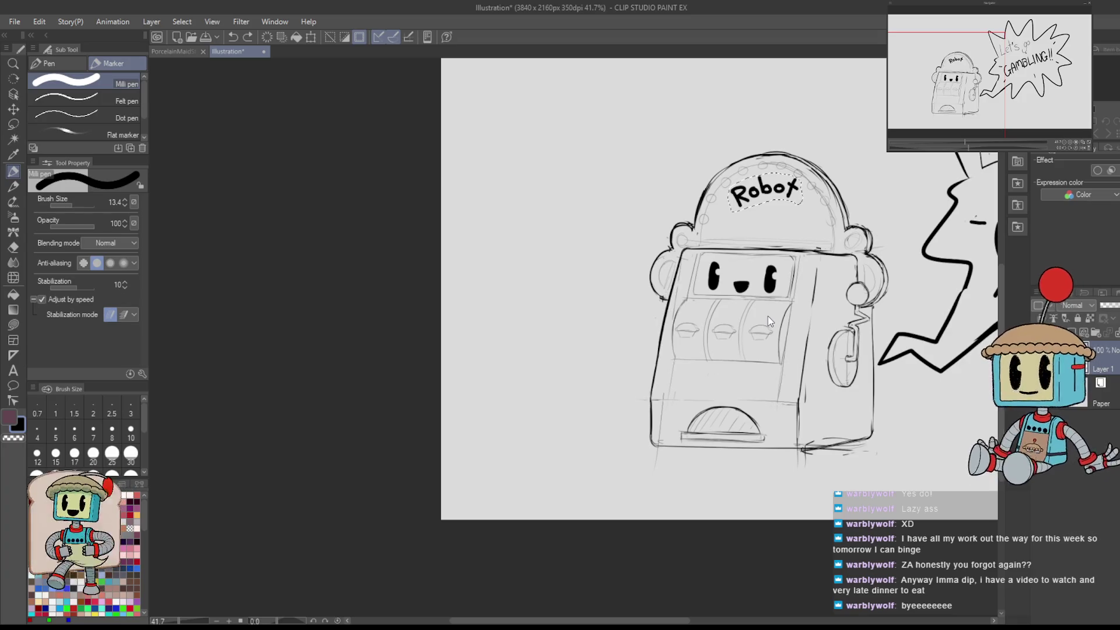
pyautogui.hotkey('ctrl', 'z')
pyautogui.hotkey('ctrl', 'z')
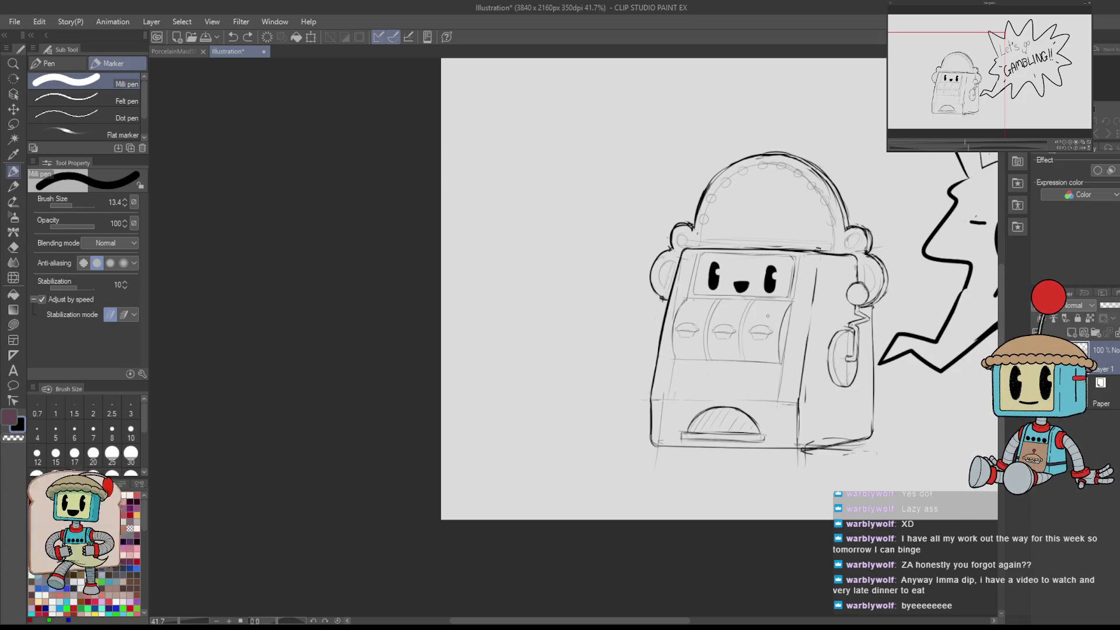
pyautogui.scroll(2, 767, 316)
pyautogui.moveTo(767, 316)
pyautogui.mouseDown()
pyautogui.moveTo(736, 275)
pyautogui.moveTo(761, 272)
pyautogui.mouseUp()
# - Erase the two small circles on the dome top, then zoom out to the machine and burst
pyautogui.scroll(4, 762, 272)
pyautogui.scroll(-5, 762, 272)
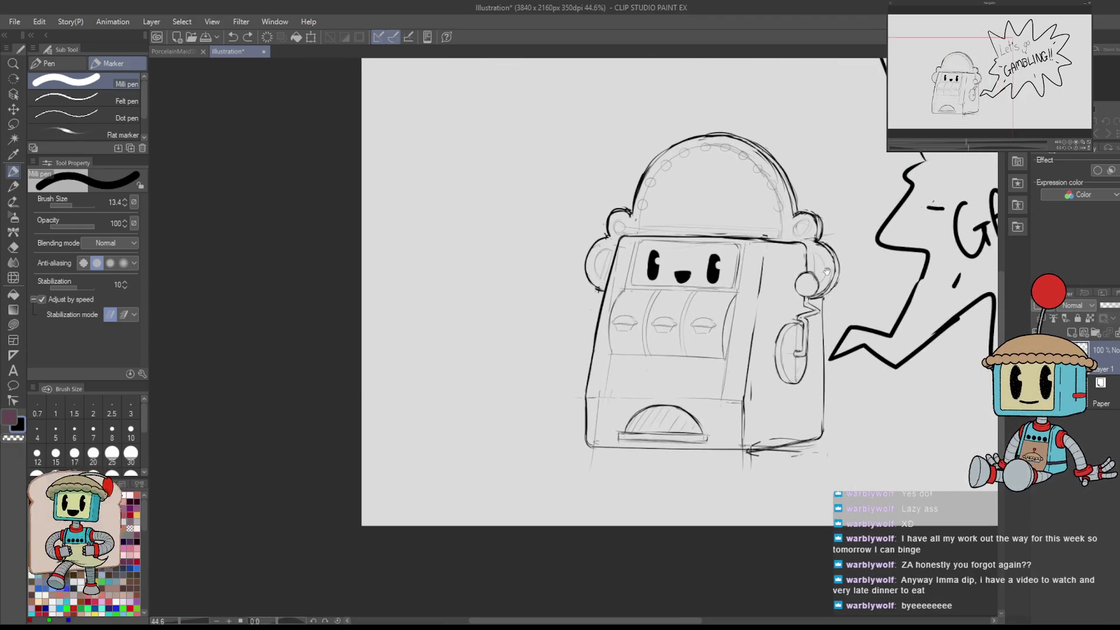
pyautogui.moveTo(827, 271); pyautogui.dragTo(841, 330)
pyautogui.scroll(3, 716, 208)
pyautogui.press('e')
pyautogui.moveTo(688, 193); pyautogui.dragTo(739, 191)
pyautogui.press('p')
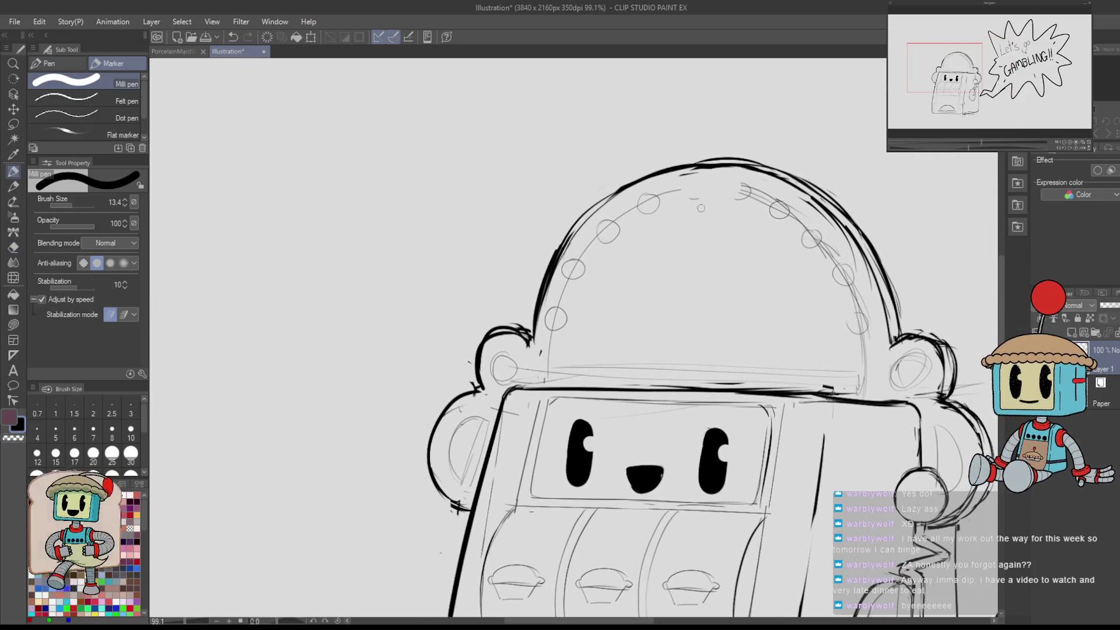
pyautogui.moveTo(860, 356); pyautogui.dragTo(833, 414)
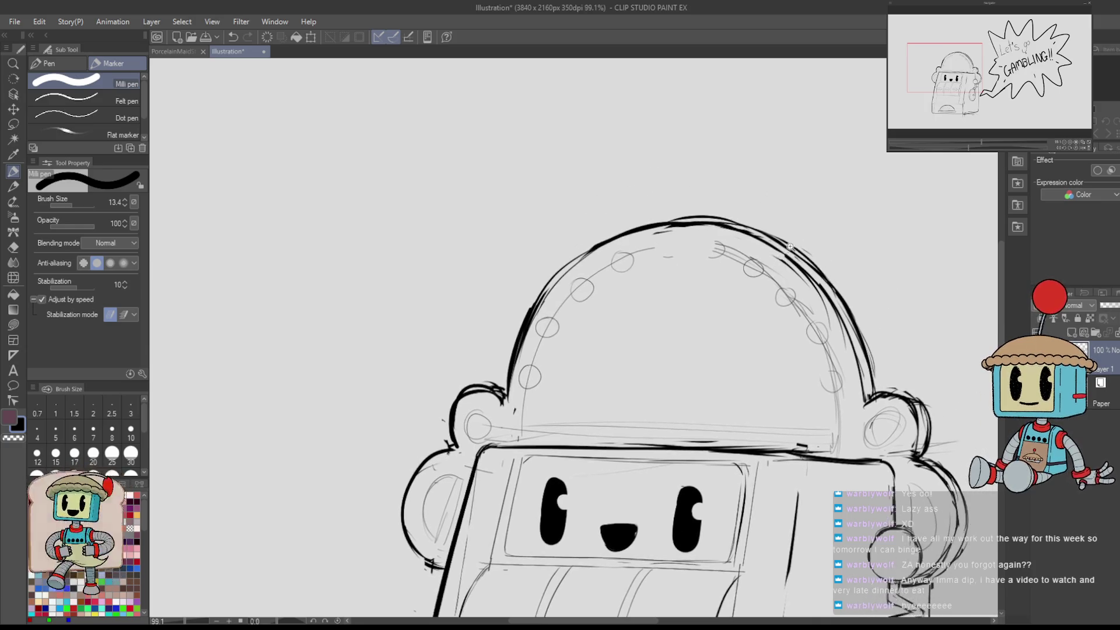
pyautogui.scroll(-3, 833, 414)
pyautogui.moveTo(828, 471); pyautogui.dragTo(807, 366)
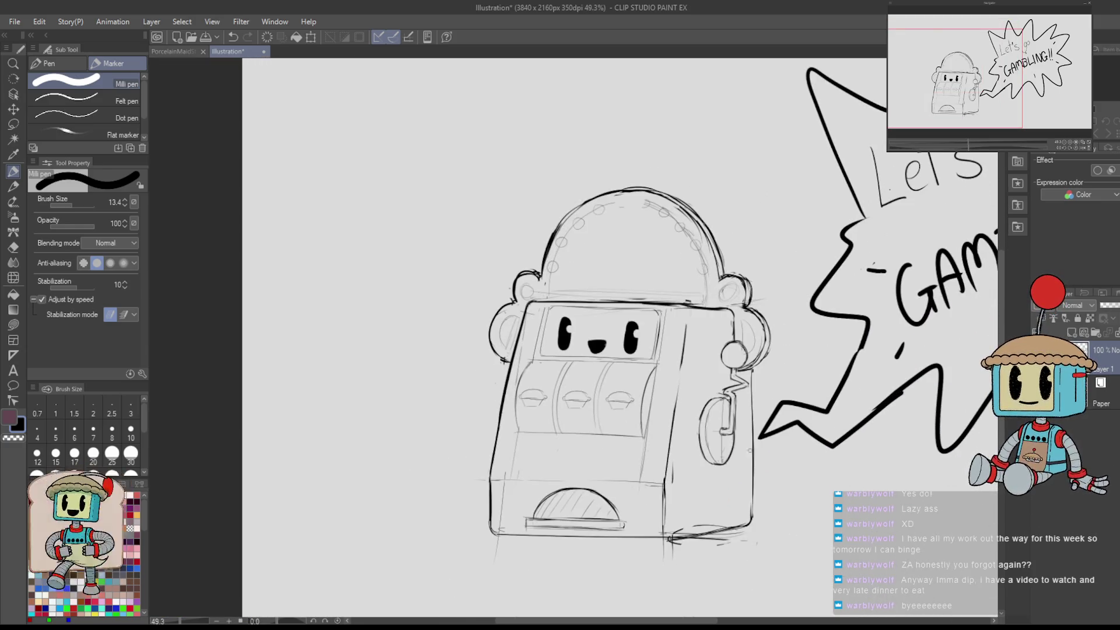
# - Undo the erasure to restore the two dome circles, then zoom in on the machine
pyautogui.hotkey('ctrl', 'z')
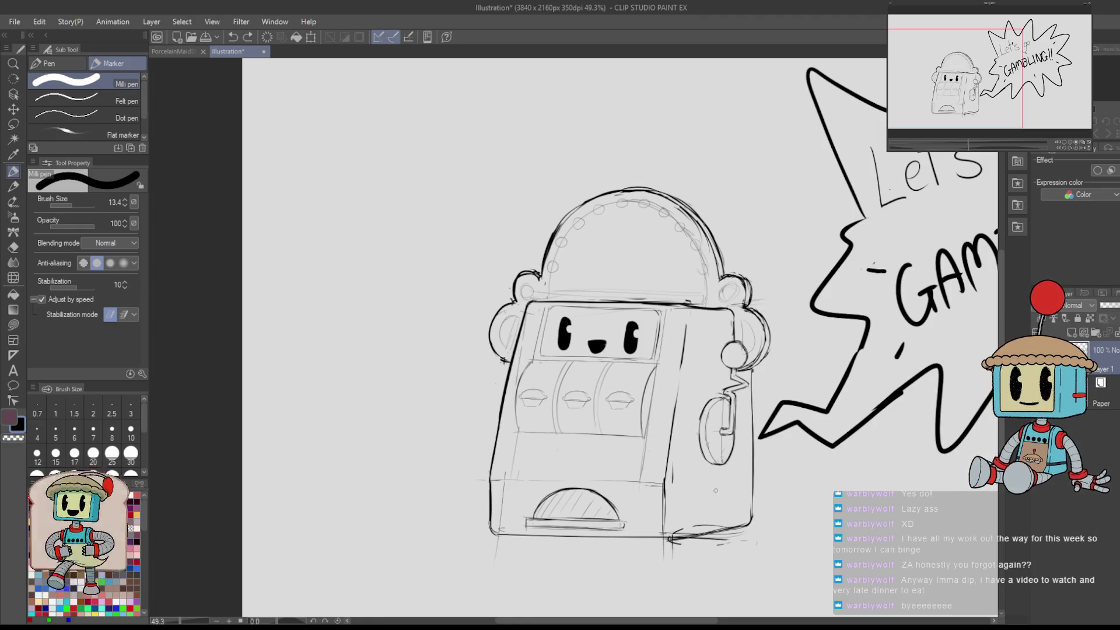
pyautogui.moveTo(747, 231); pyautogui.dragTo(784, 247)
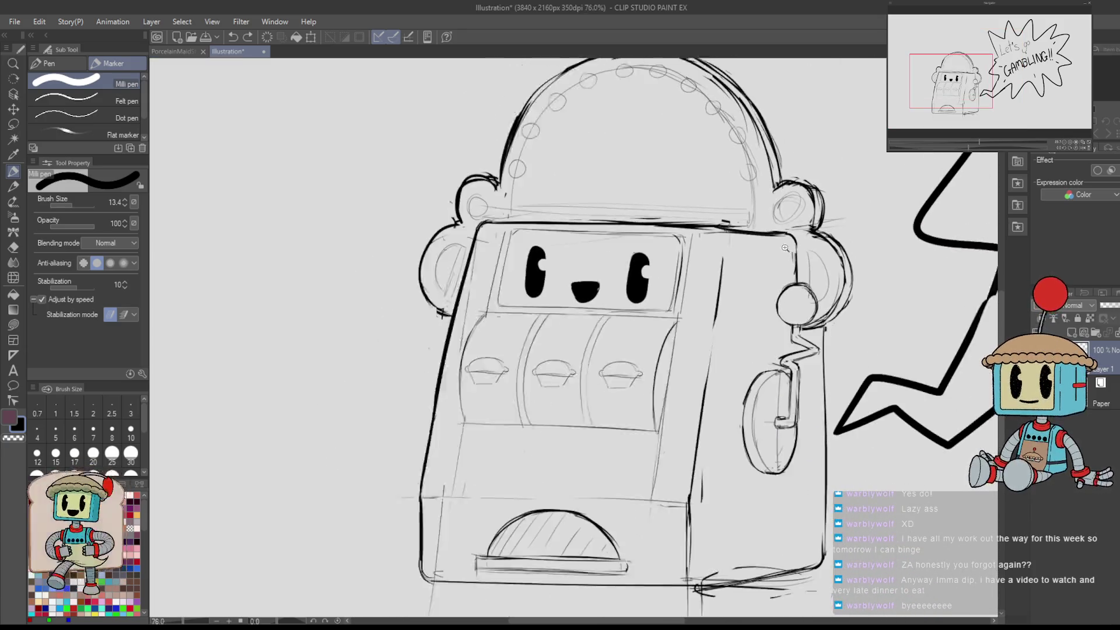
pyautogui.scroll(-1, 815, 298)
pyautogui.scroll(4, 653, 328)
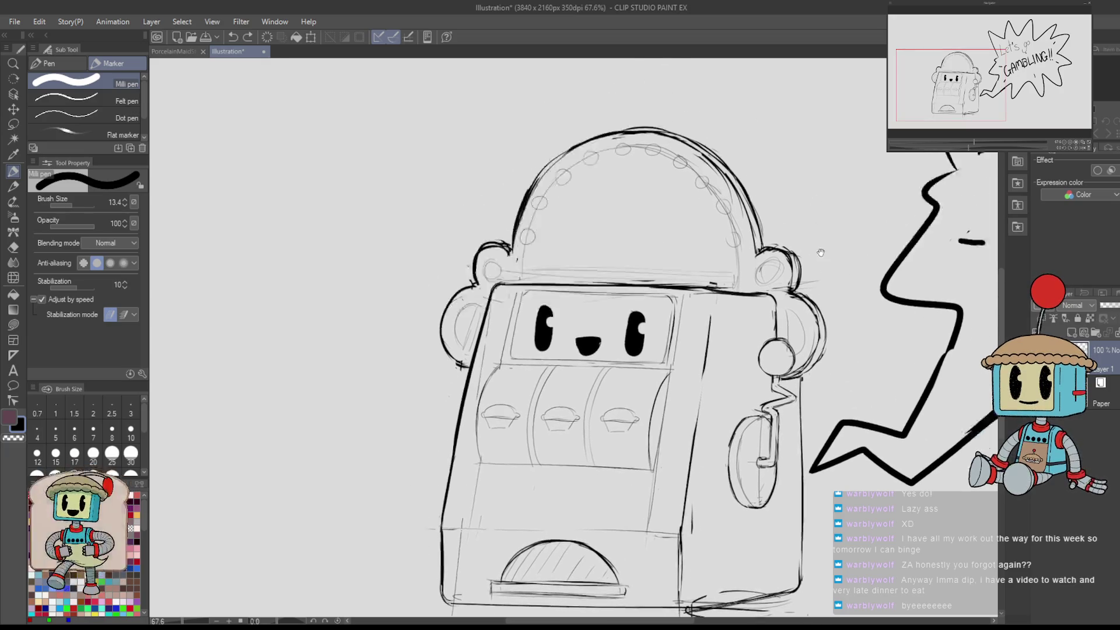
pyautogui.scroll(-2, 653, 328)
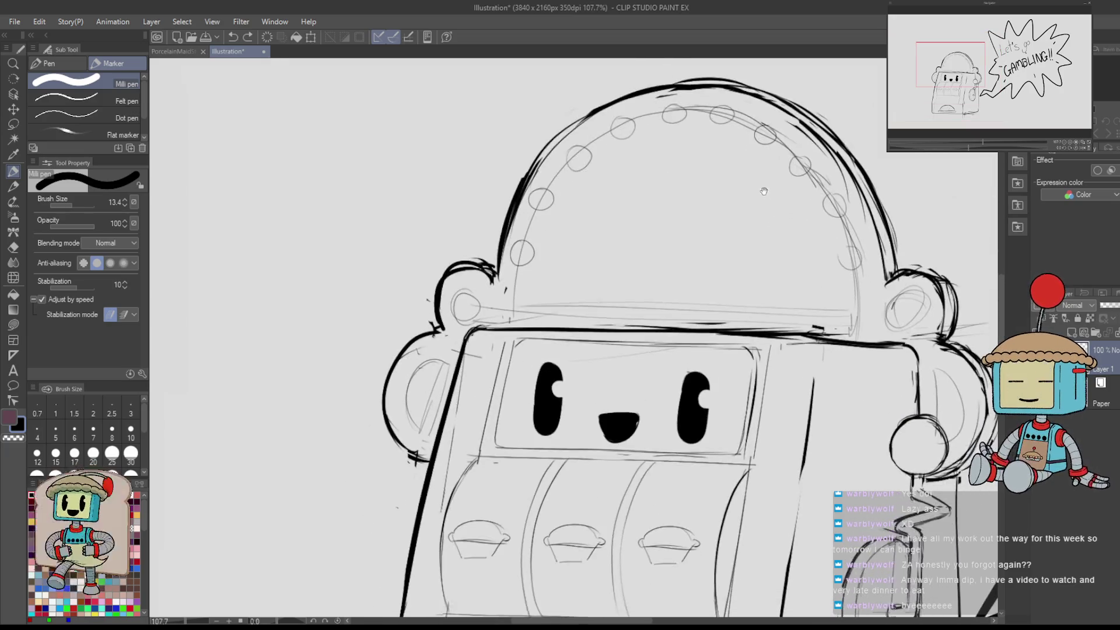
pyautogui.scroll(-8, 728, 301)
pyautogui.scroll(5, 773, 254)
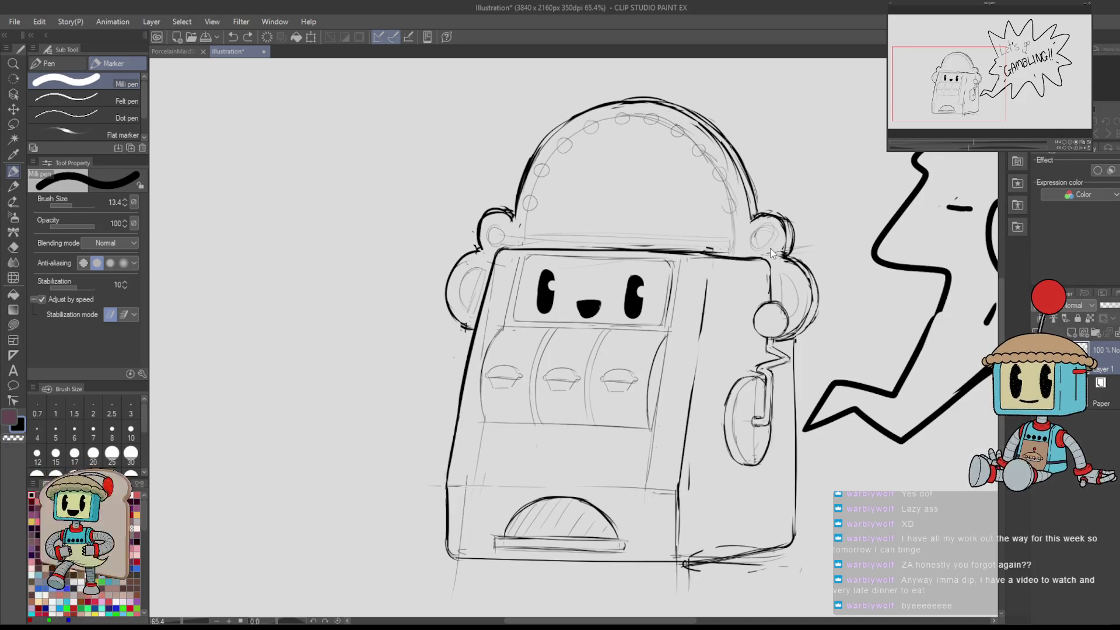
# - Switch to the G-pen sub tool, then back to the Milli pen marker
pyautogui.click(66, 63)
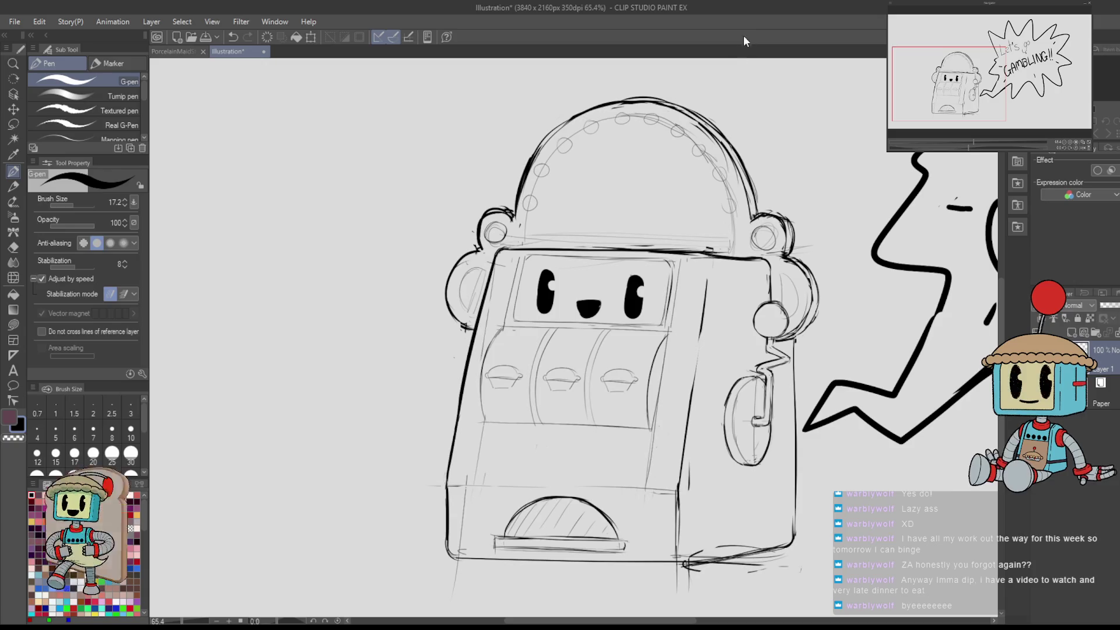
pyautogui.scroll(2, 572, 238)
pyautogui.click(110, 63)
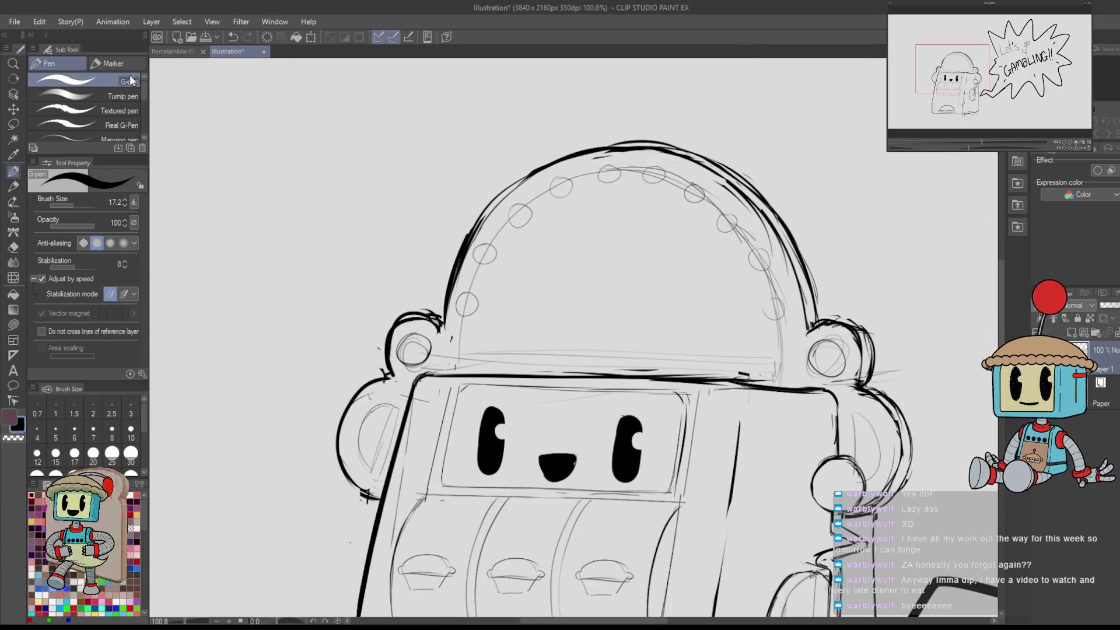
# - Make a first attempt at lettering 'PIE' on the dome, undoing the unwanted strokes
pyautogui.moveTo(562, 219)
pyautogui.mouseDown()
pyautogui.moveTo(566, 252)
pyautogui.moveTo(561, 233)
pyautogui.mouseUp()
pyautogui.moveTo(617, 204); pyautogui.dragTo(615, 252)
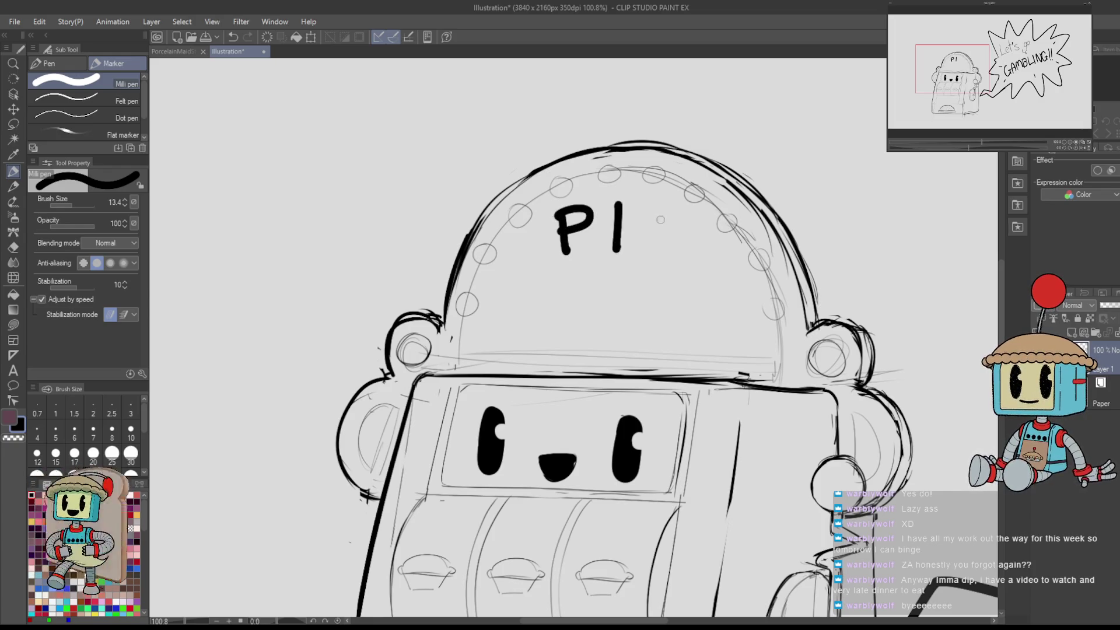
pyautogui.moveTo(641, 211); pyautogui.dragTo(671, 248)
pyautogui.moveTo(641, 226); pyautogui.dragTo(651, 226)
pyautogui.hotkey('ctrl', 'z')
pyautogui.hotkey('ctrl', 'z')
pyautogui.hotkey('ctrl', 'z')
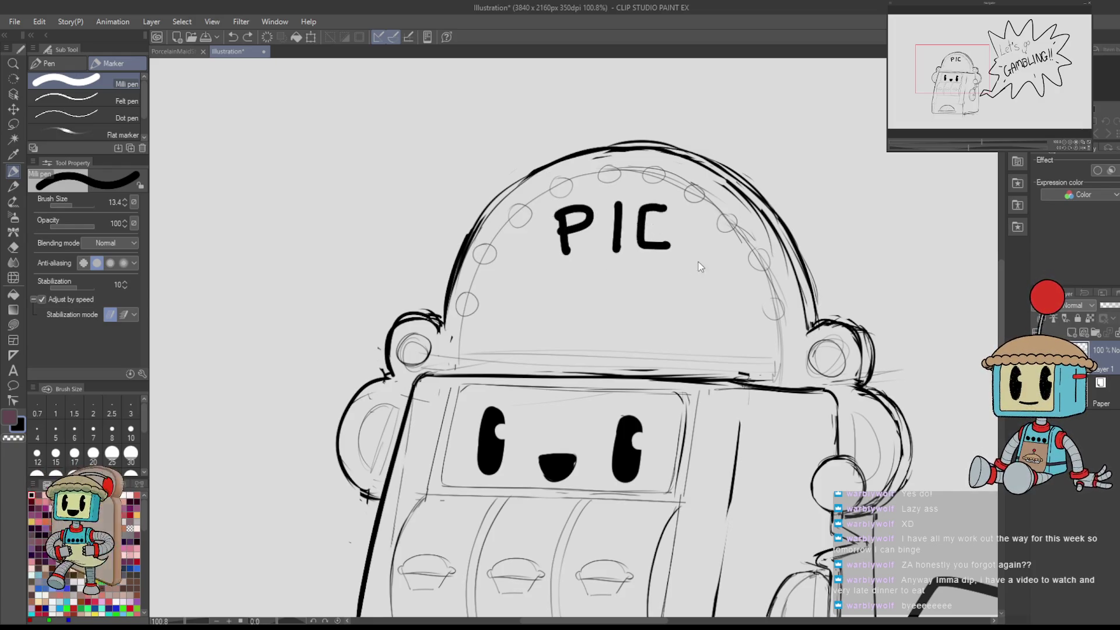
pyautogui.moveTo(606, 222); pyautogui.dragTo(605, 257)
pyautogui.moveTo(639, 212); pyautogui.dragTo(637, 258)
pyautogui.moveTo(591, 217)
pyautogui.mouseDown()
pyautogui.moveTo(670, 205)
pyautogui.moveTo(627, 212)
pyautogui.moveTo(656, 207)
pyautogui.mouseUp()
pyautogui.hotkey('ctrl', 'z')
pyautogui.hotkey('ctrl', 'z')
pyautogui.hotkey('ctrl', 'z')
pyautogui.hotkey('ctrl', 'z')
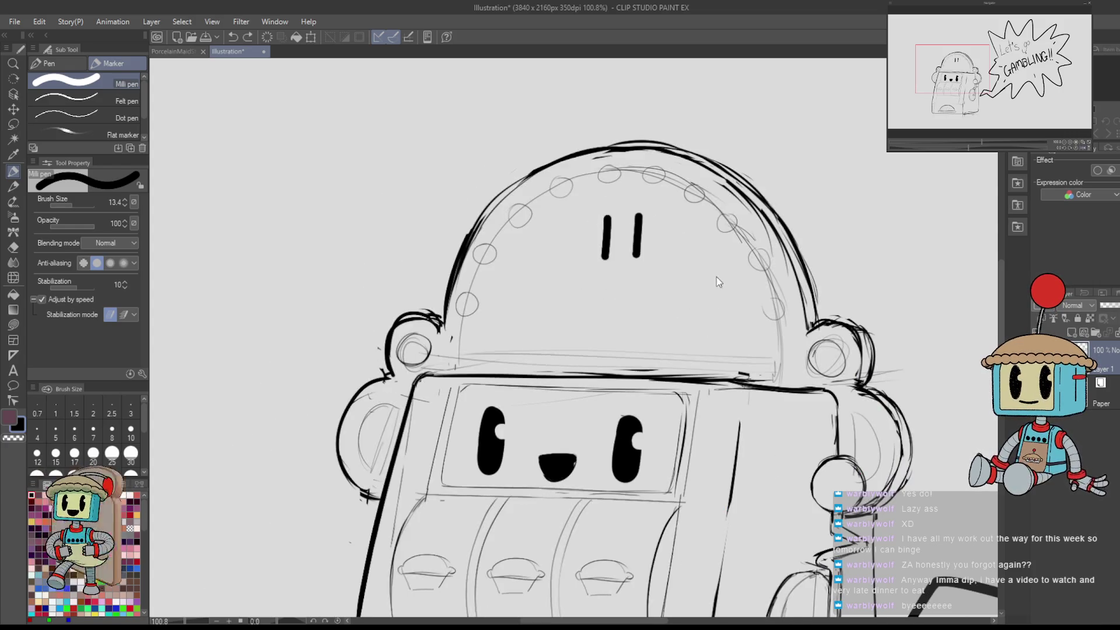
# - Redraw 'PIE' on the dome with a fresh P, I and E
pyautogui.moveTo(555, 225)
pyautogui.mouseDown()
pyautogui.moveTo(569, 266)
pyautogui.moveTo(566, 245)
pyautogui.mouseUp()
pyautogui.moveTo(614, 217); pyautogui.dragTo(617, 260)
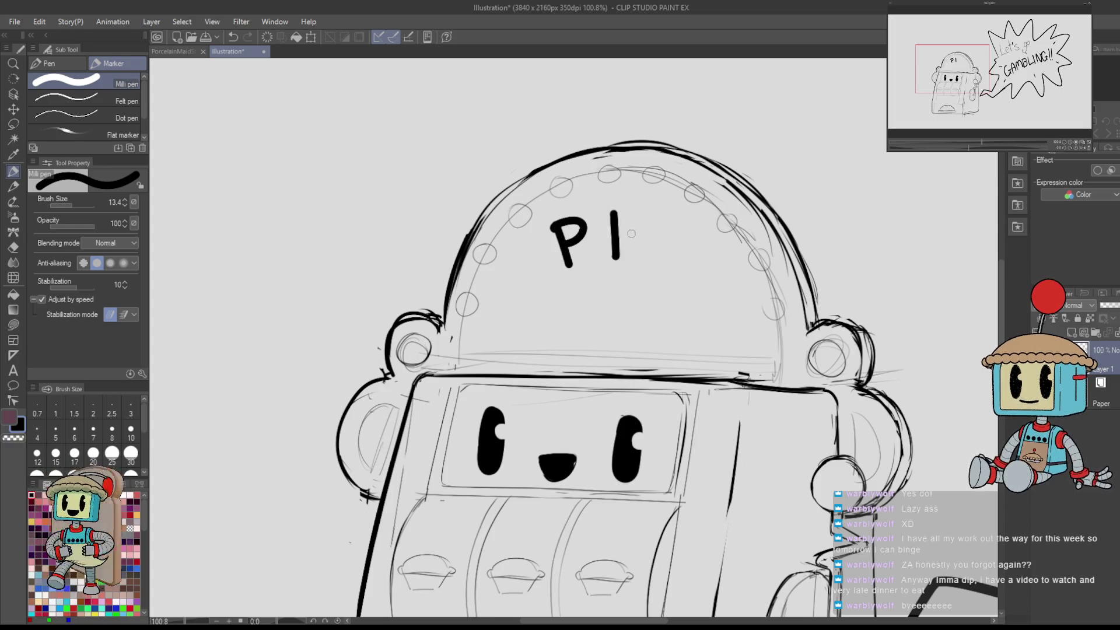
pyautogui.hotkey('ctrl', 'z')
pyautogui.hotkey('ctrl', 'z')
pyautogui.moveTo(579, 213); pyautogui.dragTo(586, 255)
pyautogui.moveTo(579, 211)
pyautogui.mouseDown()
pyautogui.moveTo(603, 219)
pyautogui.moveTo(585, 233)
pyautogui.moveTo(621, 255)
pyautogui.mouseUp()
pyautogui.moveTo(658, 207); pyautogui.dragTo(613, 278)
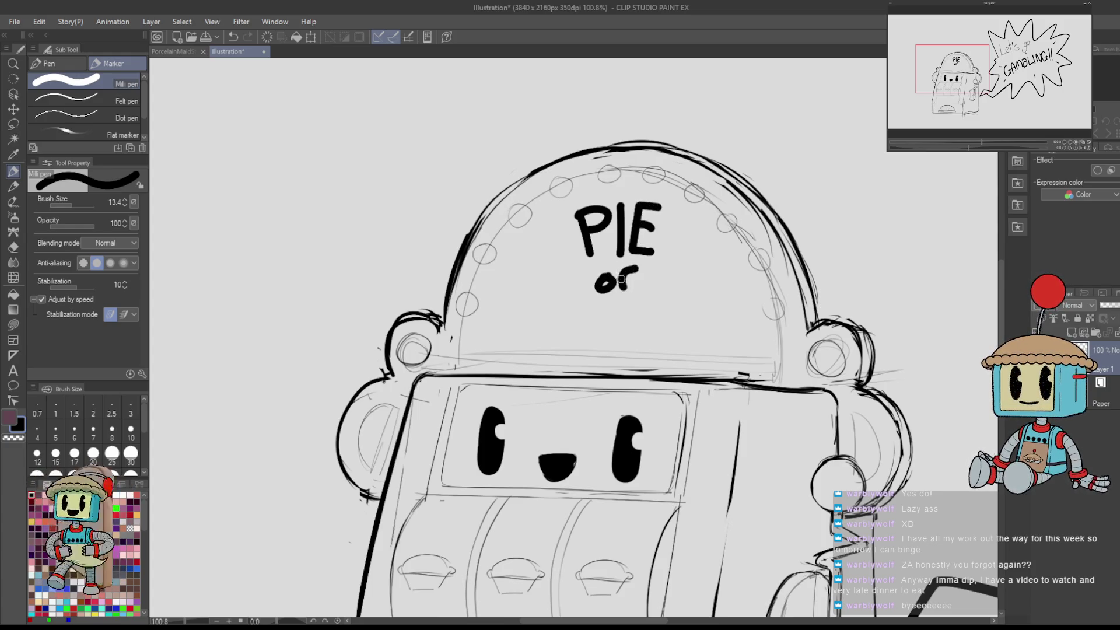
# - Letter 'Fortune' on the line below 'of', redoing the misshapen o
pyautogui.moveTo(539, 299)
pyautogui.mouseDown()
pyautogui.moveTo(511, 328)
pyautogui.moveTo(557, 326)
pyautogui.mouseUp()
pyautogui.hotkey('ctrl', 'z')
pyautogui.hotkey('ctrl', 'z')
pyautogui.moveTo(566, 317)
pyautogui.mouseDown()
pyautogui.moveTo(569, 339)
pyautogui.moveTo(636, 320)
pyautogui.moveTo(643, 341)
pyautogui.moveTo(663, 318)
pyautogui.moveTo(670, 340)
pyautogui.moveTo(687, 330)
pyautogui.mouseUp()
# - Lasso-select the Fortune line and move it right so it sits centred on the dome
pyautogui.press('m')
pyautogui.press('h')
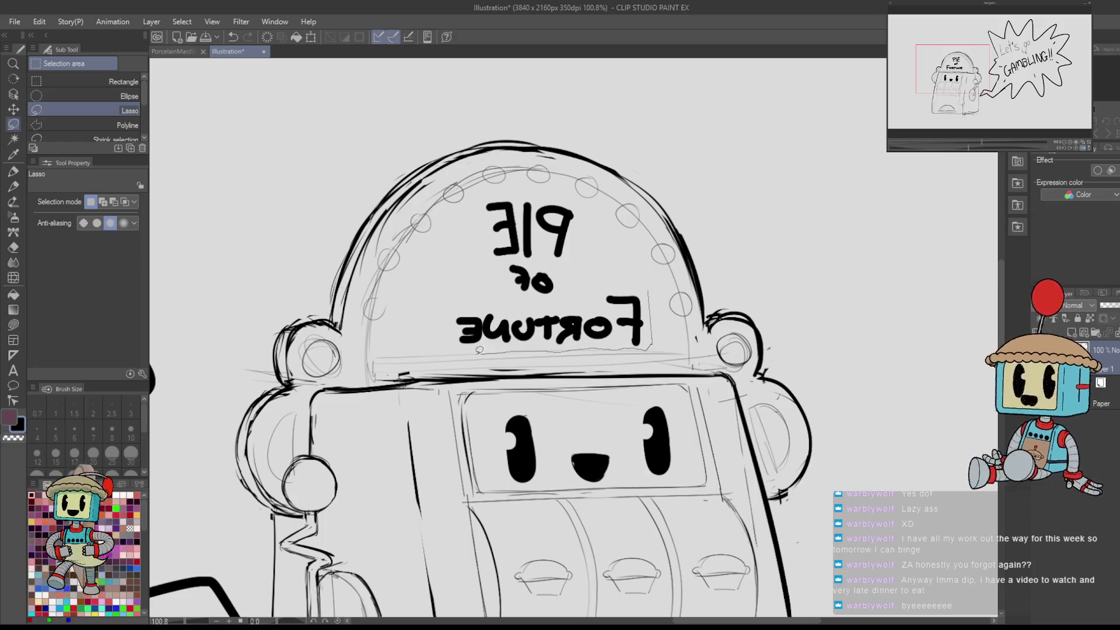
pyautogui.moveTo(649, 306); pyautogui.dragTo(647, 294)
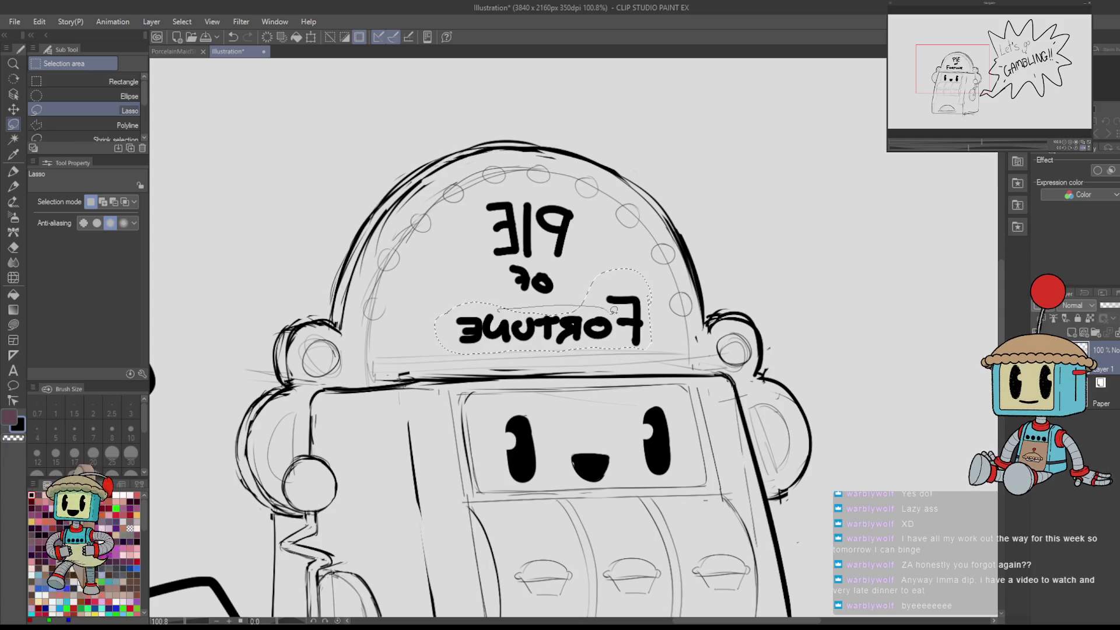
pyautogui.press('h')
pyautogui.hotkey('ctrl', 't')
pyautogui.moveTo(681, 330); pyautogui.dragTo(703, 335)
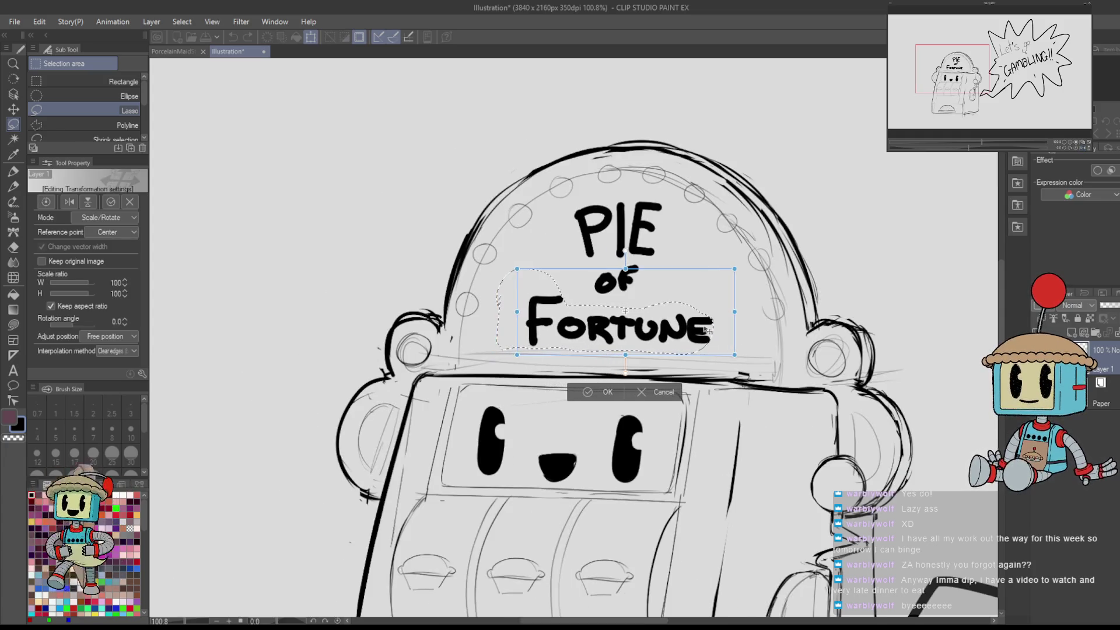
pyautogui.press('Return')
pyautogui.scroll(-5, 796, 319)
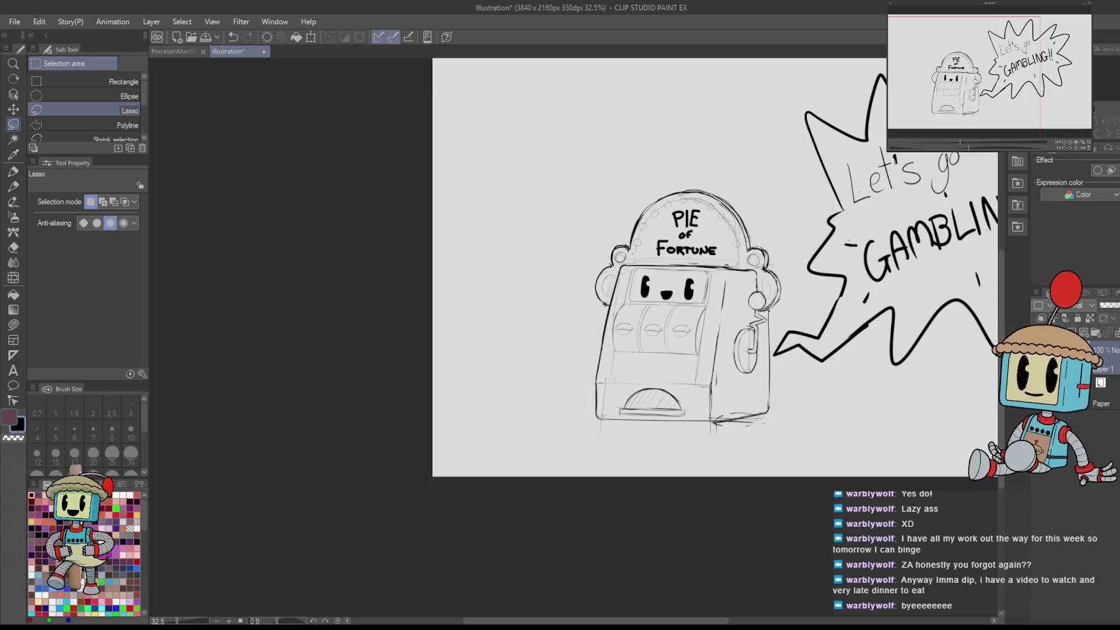
pyautogui.hotkey('ctrl', 'shift', 'n')
# - Frame the drawing, set the Milli pen brush size to 50.7 and zoom in on the slot machine
pyautogui.moveTo(845, 311); pyautogui.dragTo(747, 306)
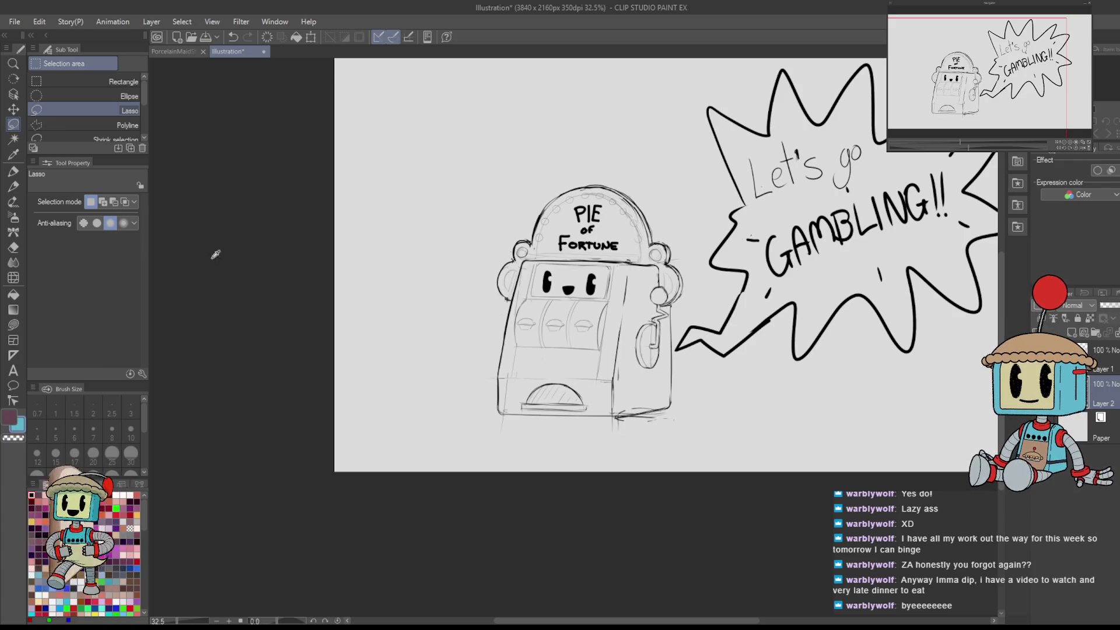
pyautogui.press('p')
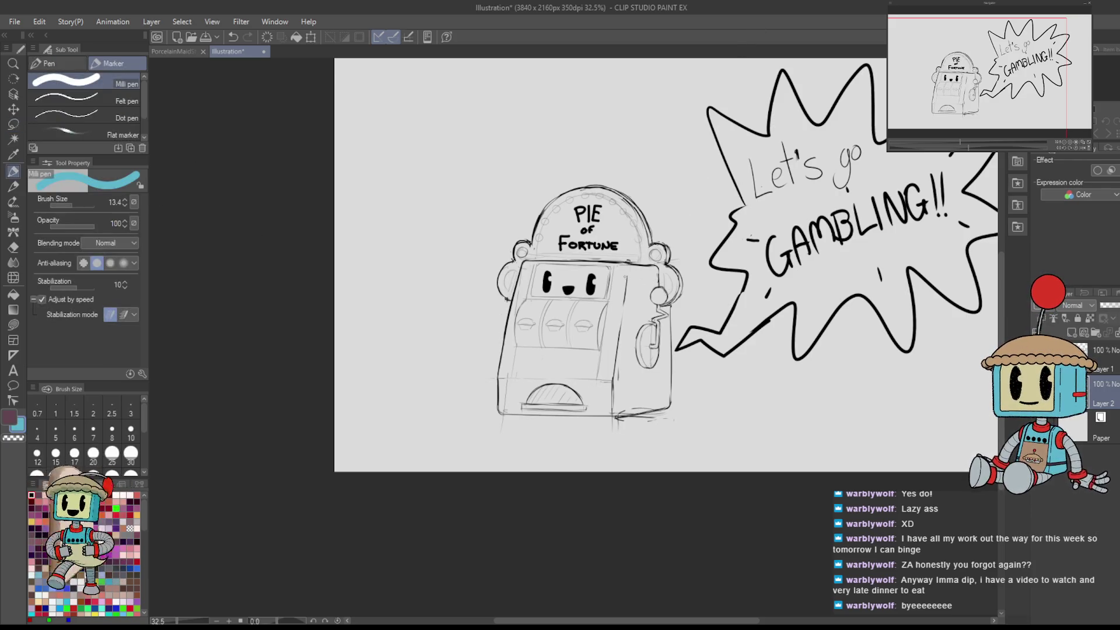
pyautogui.moveTo(553, 334); pyautogui.dragTo(561, 348)
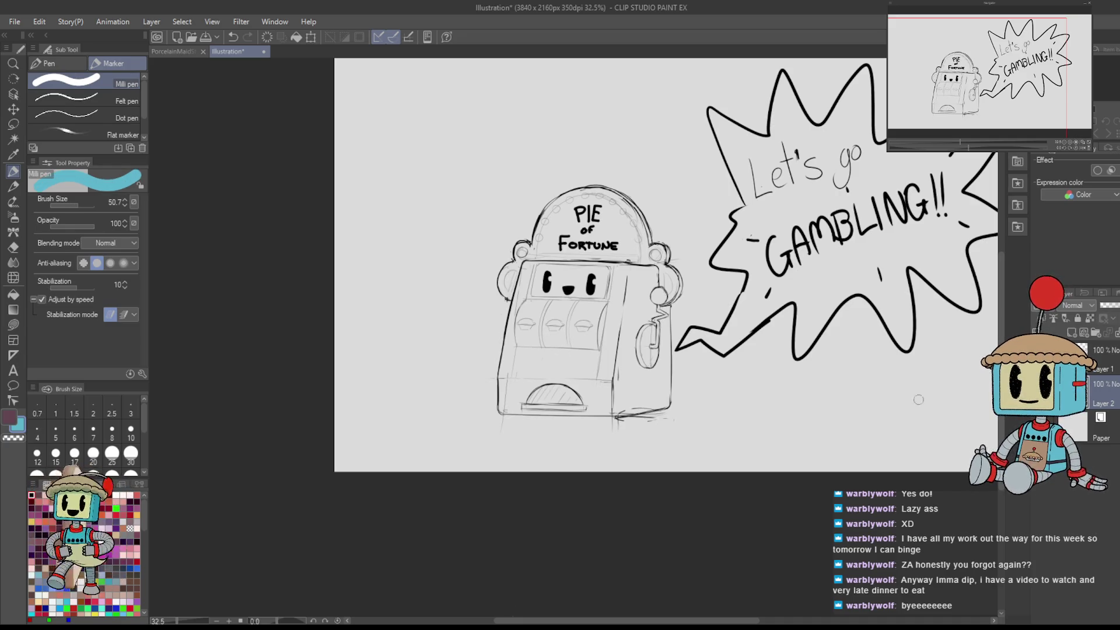
pyautogui.moveTo(622, 243)
pyautogui.mouseDown()
pyautogui.moveTo(729, 373)
pyautogui.moveTo(712, 348)
pyautogui.mouseUp()
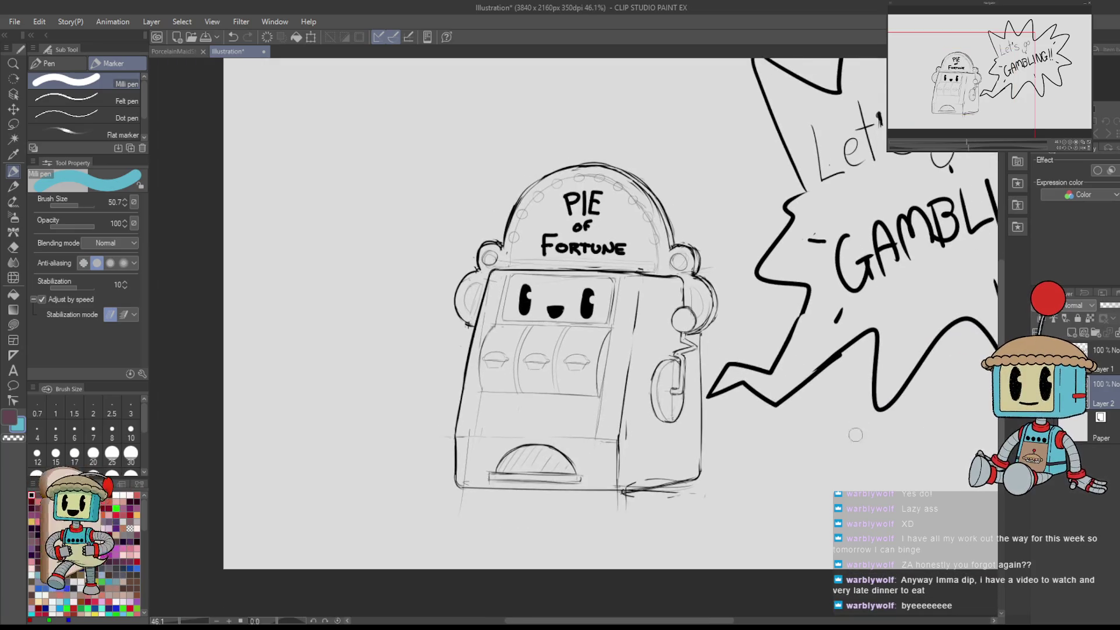
pyautogui.press('u')
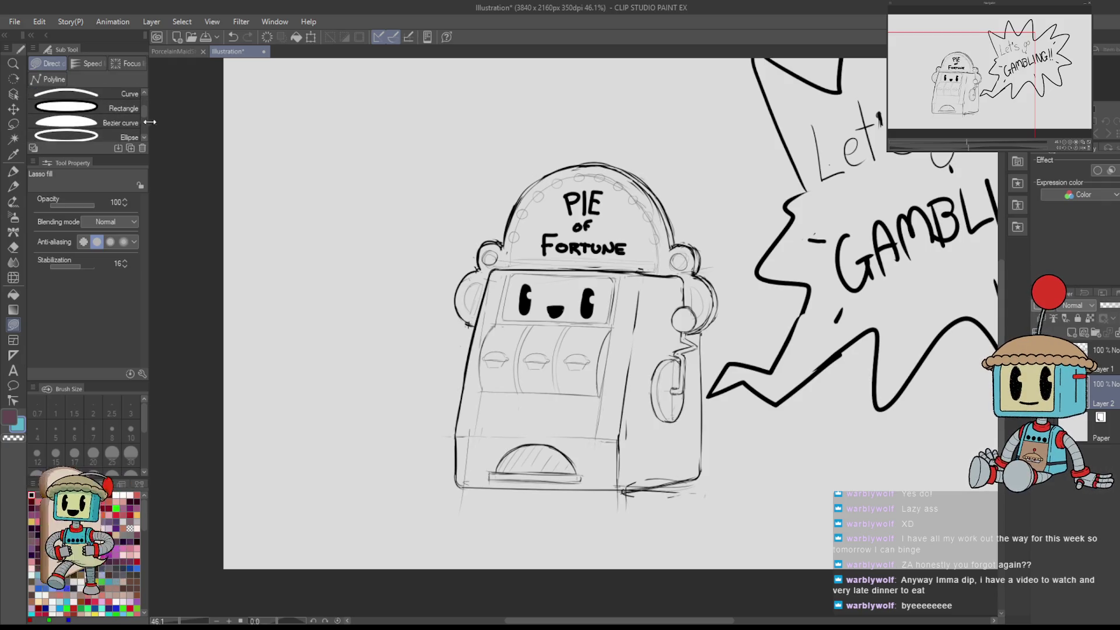
# - Trace around the slot machine with the Shrink selection sub tool
pyautogui.press('m')
pyautogui.click(128, 138)
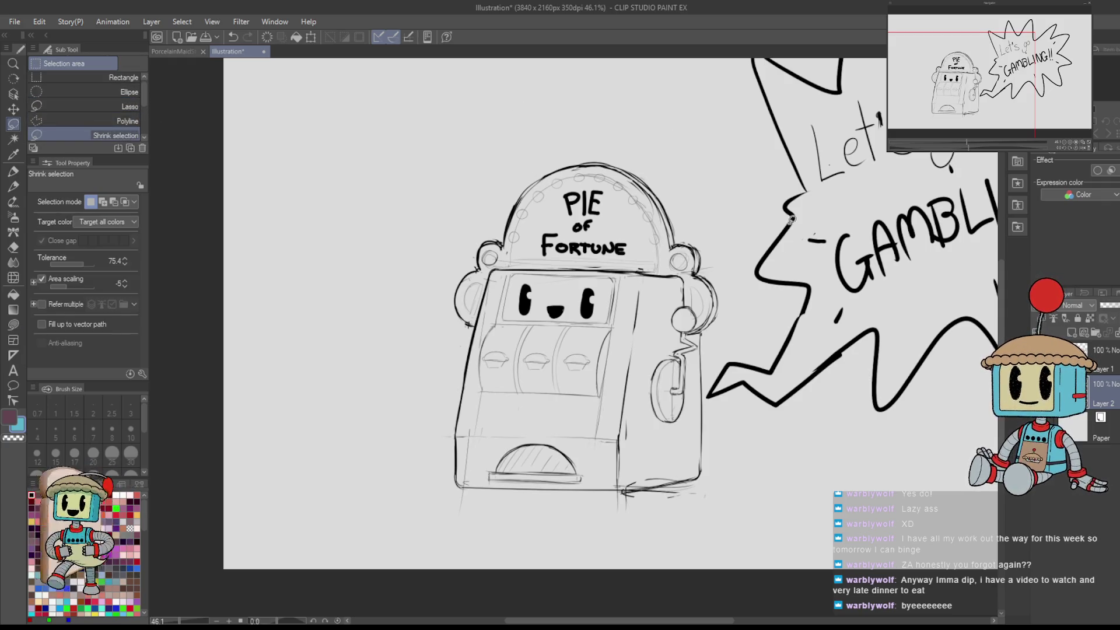
pyautogui.moveTo(734, 299)
pyautogui.mouseDown()
pyautogui.moveTo(461, 180)
pyautogui.moveTo(735, 519)
pyautogui.moveTo(735, 484)
pyautogui.mouseUp()
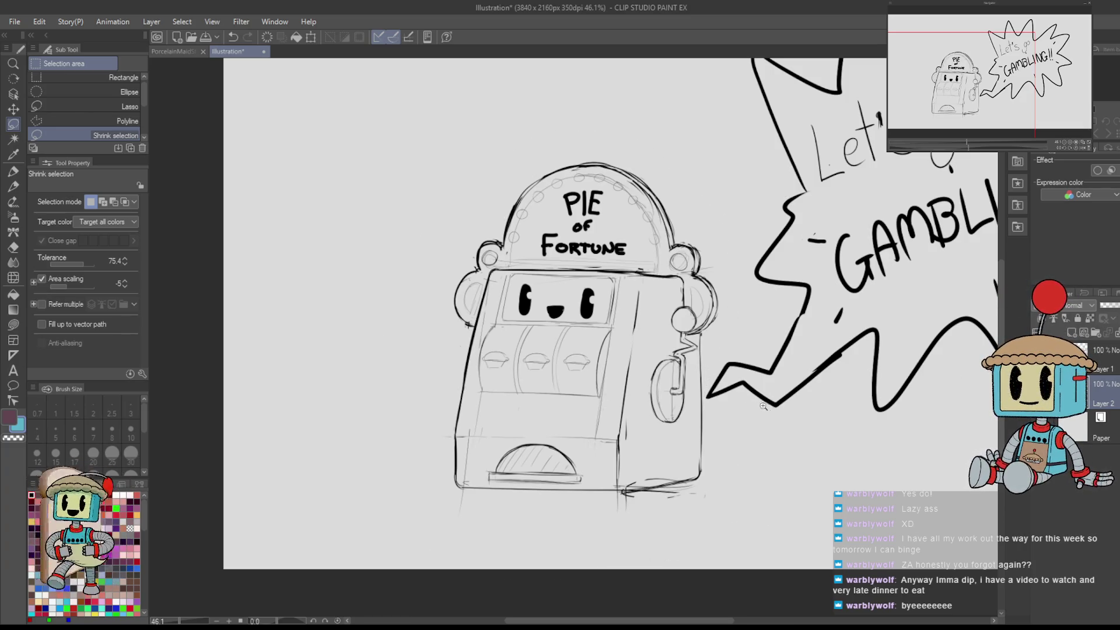
pyautogui.scroll(-3, 764, 406)
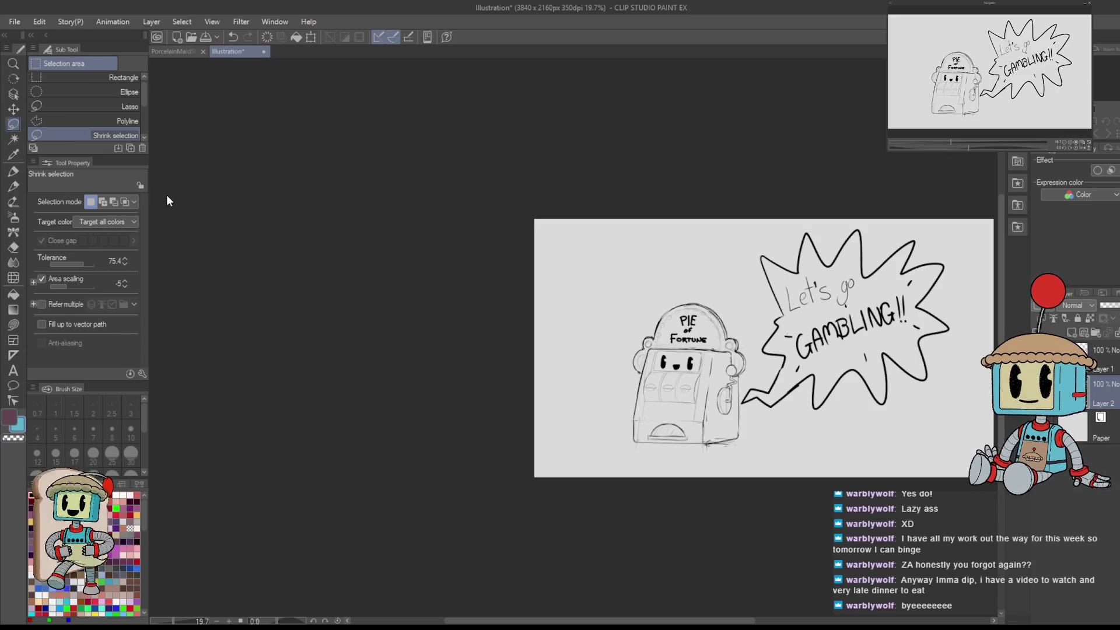
pyautogui.scroll(4, 780, 403)
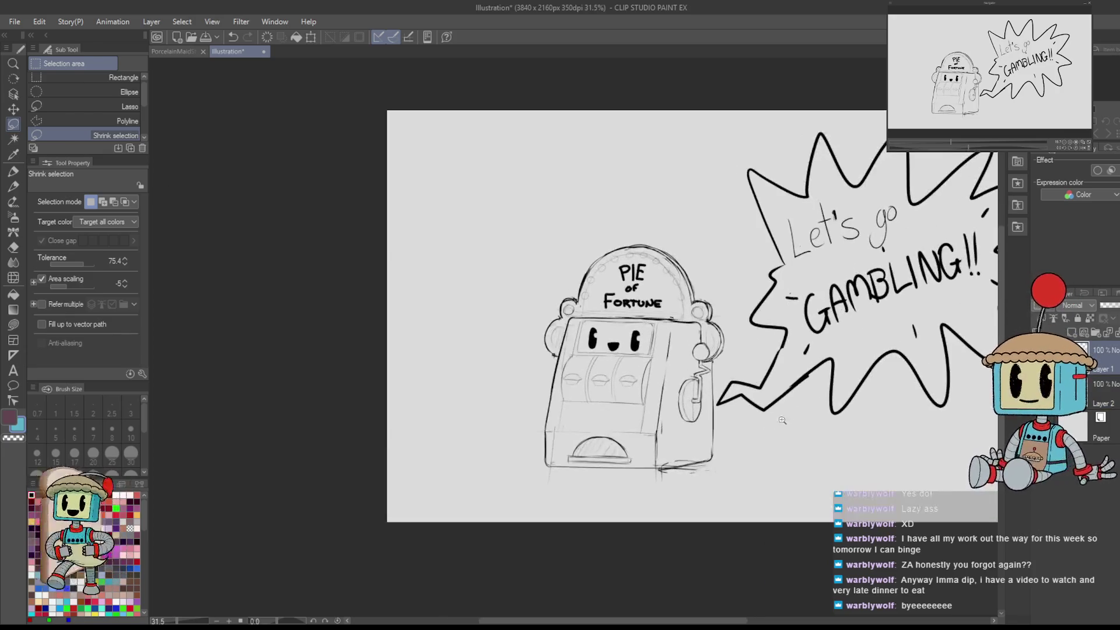
pyautogui.moveTo(713, 377)
pyautogui.mouseDown()
pyautogui.moveTo(635, 522)
pyautogui.moveTo(417, 358)
pyautogui.moveTo(641, 99)
pyautogui.moveTo(736, 320)
pyautogui.mouseUp()
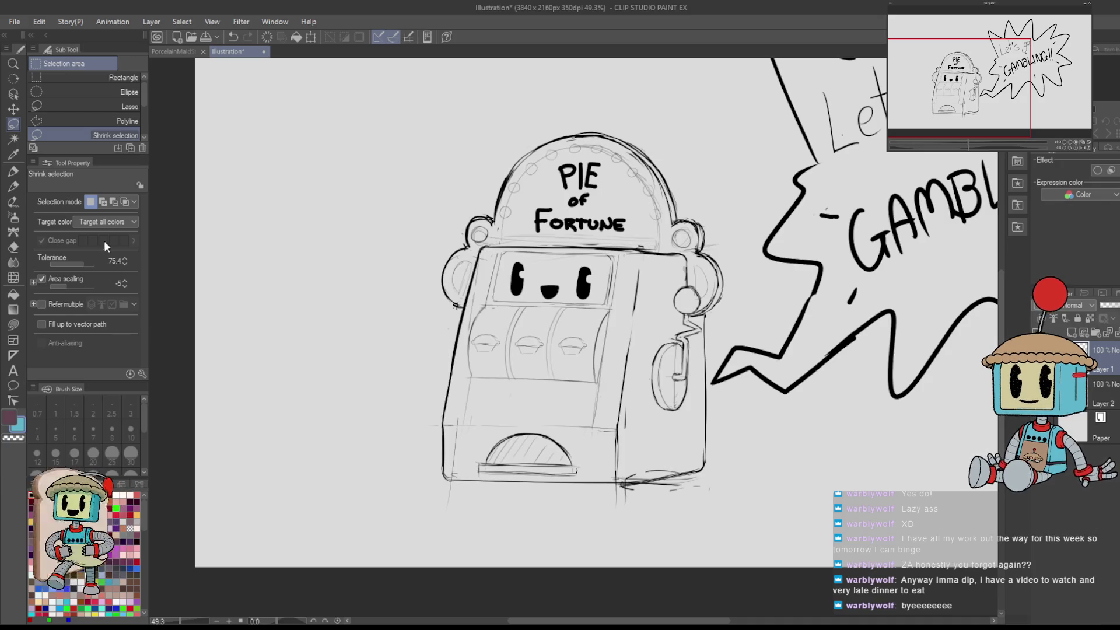
# - Set shrink selection area scaling to 11 and tolerance to 97.3, retry, then clear the selection
pyautogui.click(73, 285)
pyautogui.click(93, 286)
pyautogui.click(92, 263)
pyautogui.moveTo(488, 157)
pyautogui.mouseDown()
pyautogui.moveTo(415, 466)
pyautogui.moveTo(709, 508)
pyautogui.moveTo(715, 403)
pyautogui.moveTo(744, 284)
pyautogui.moveTo(477, 182)
pyautogui.moveTo(488, 156)
pyautogui.mouseUp()
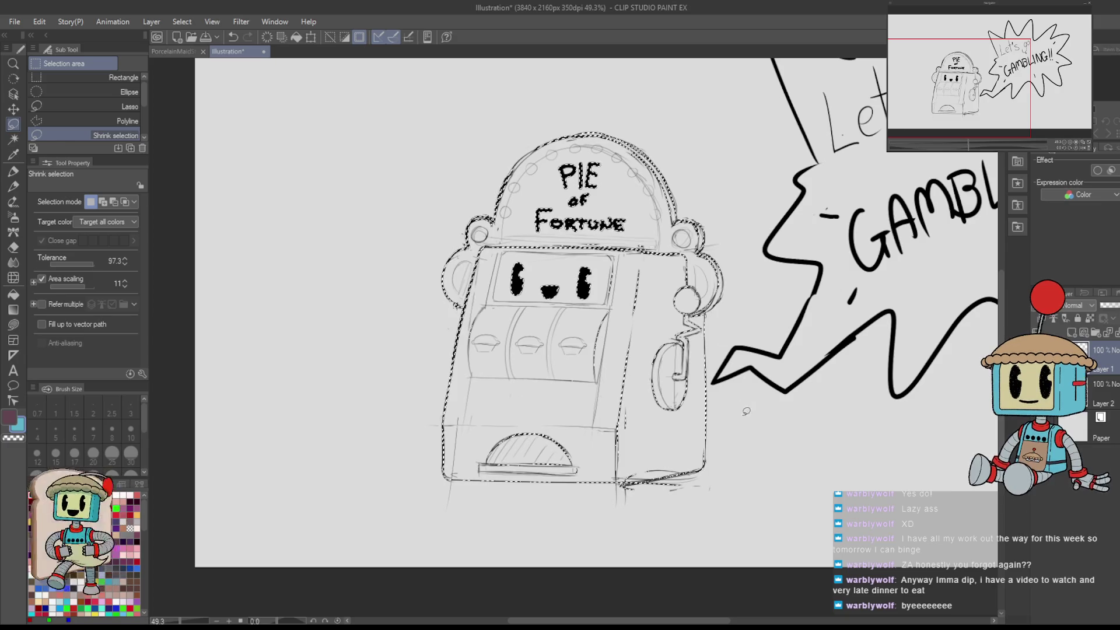
pyautogui.scroll(3, 555, 193)
pyautogui.scroll(-1, 555, 194)
pyautogui.scroll(-1, 775, 361)
pyautogui.hotkey('ctrl', 'd')
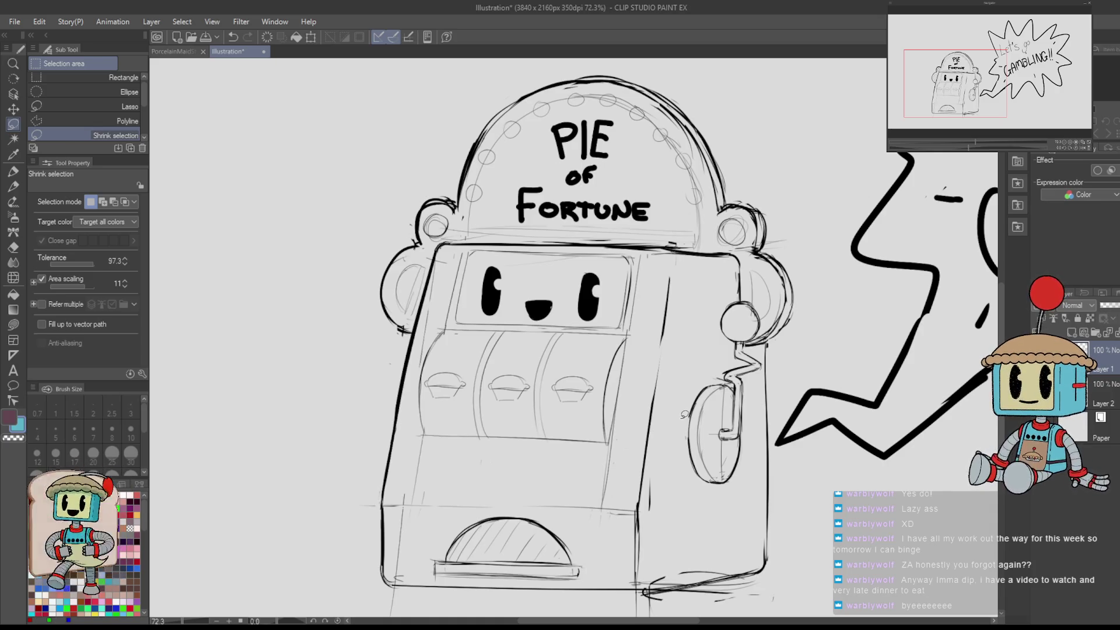
# - Lasso a freehand selection around the whole slot-machine drawing
pyautogui.click(87, 107)
pyautogui.scroll(-2, 295, 146)
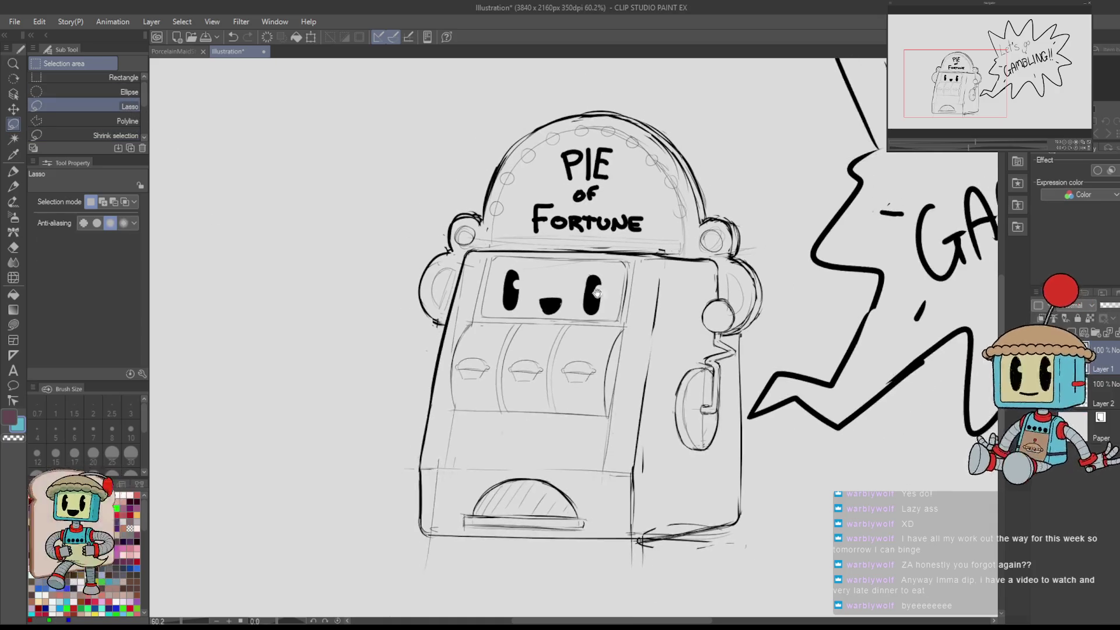
pyautogui.moveTo(452, 210)
pyautogui.mouseDown()
pyautogui.moveTo(421, 294)
pyautogui.moveTo(415, 426)
pyautogui.moveTo(446, 536)
pyautogui.moveTo(636, 545)
pyautogui.moveTo(758, 521)
pyautogui.moveTo(749, 353)
pyautogui.moveTo(771, 238)
pyautogui.moveTo(726, 178)
pyautogui.moveTo(607, 76)
pyautogui.moveTo(478, 169)
pyautogui.moveTo(473, 190)
pyautogui.mouseUp()
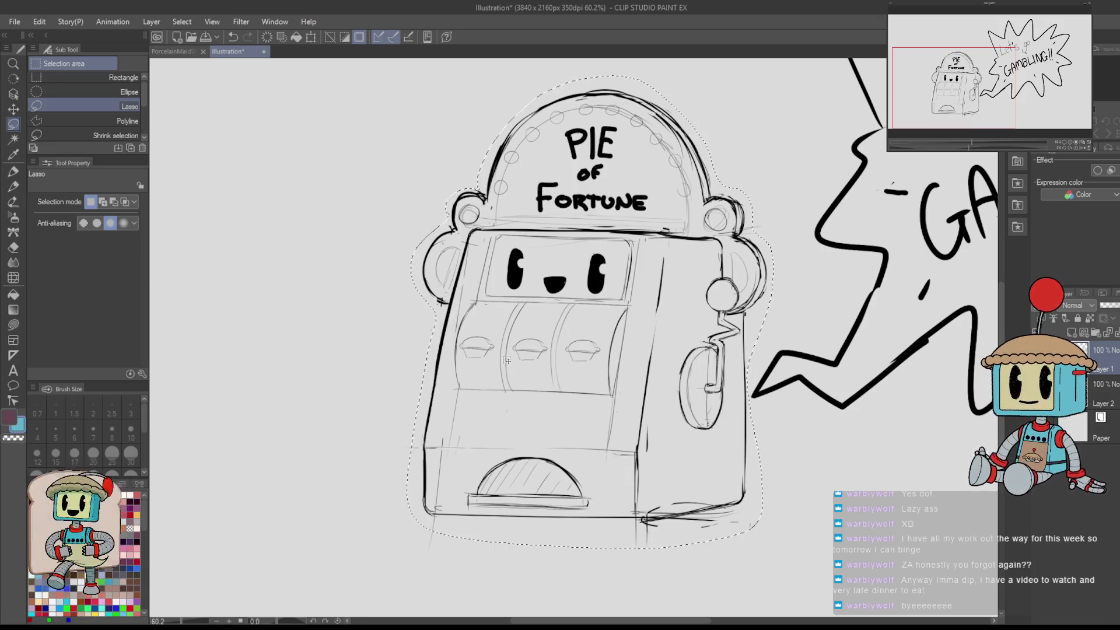
pyautogui.scroll(3, 465, 195)
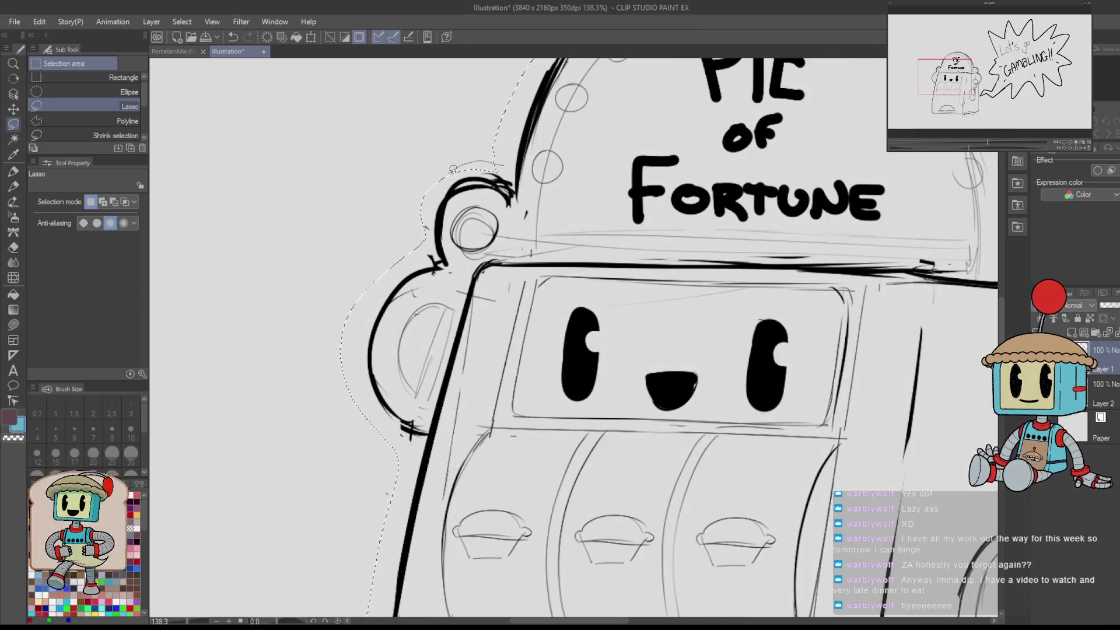
pyautogui.scroll(-3, 506, 162)
# - Cancel the scale and rotate, reset the view rotation to upright, and reframe on the PIE of Fortune dome
pyautogui.hotkey('ctrl', 't')
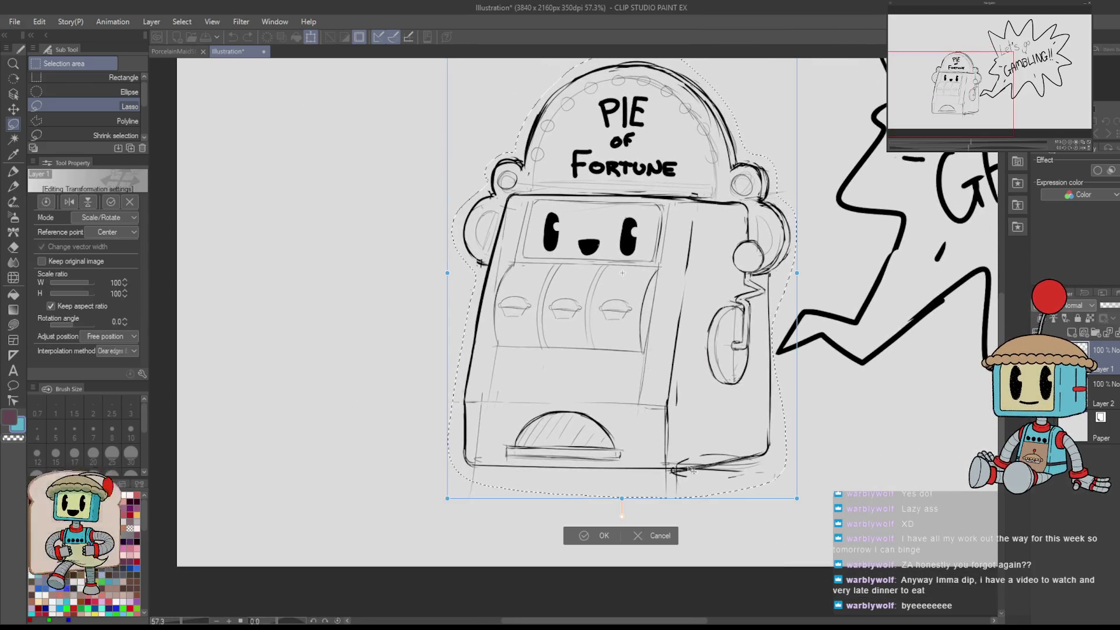
pyautogui.click(652, 537)
pyautogui.moveTo(484, 485)
pyautogui.mouseDown()
pyautogui.moveTo(636, 496)
pyautogui.moveTo(666, 446)
pyautogui.moveTo(814, 288)
pyautogui.moveTo(800, 325)
pyautogui.mouseUp()
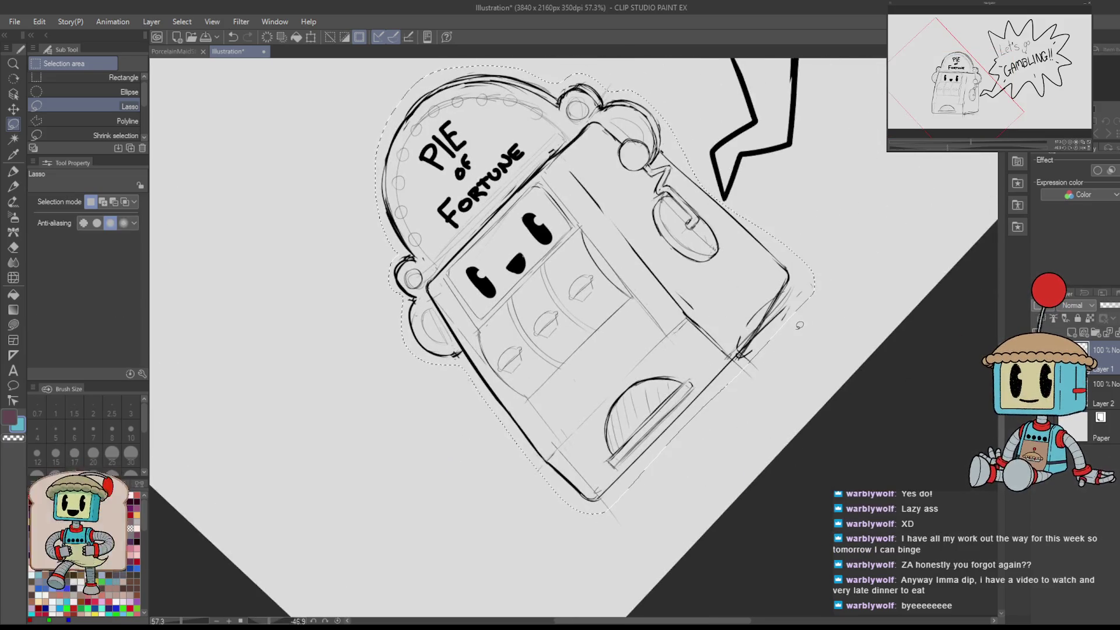
pyautogui.hotkey('ctrl', '@')
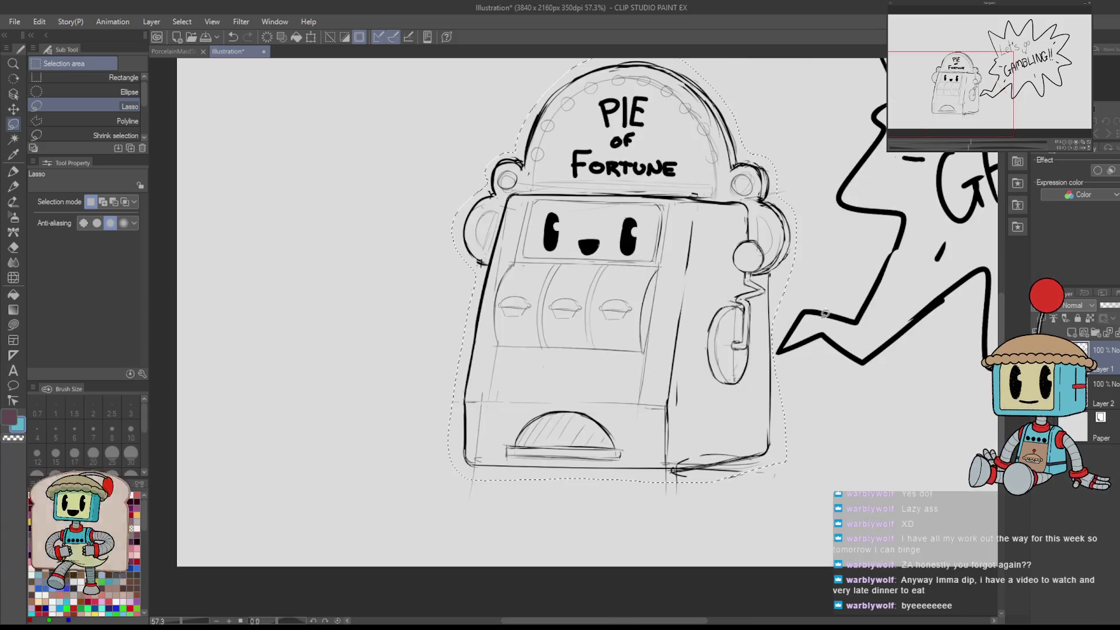
pyautogui.press('alt')
pyautogui.press('alt')
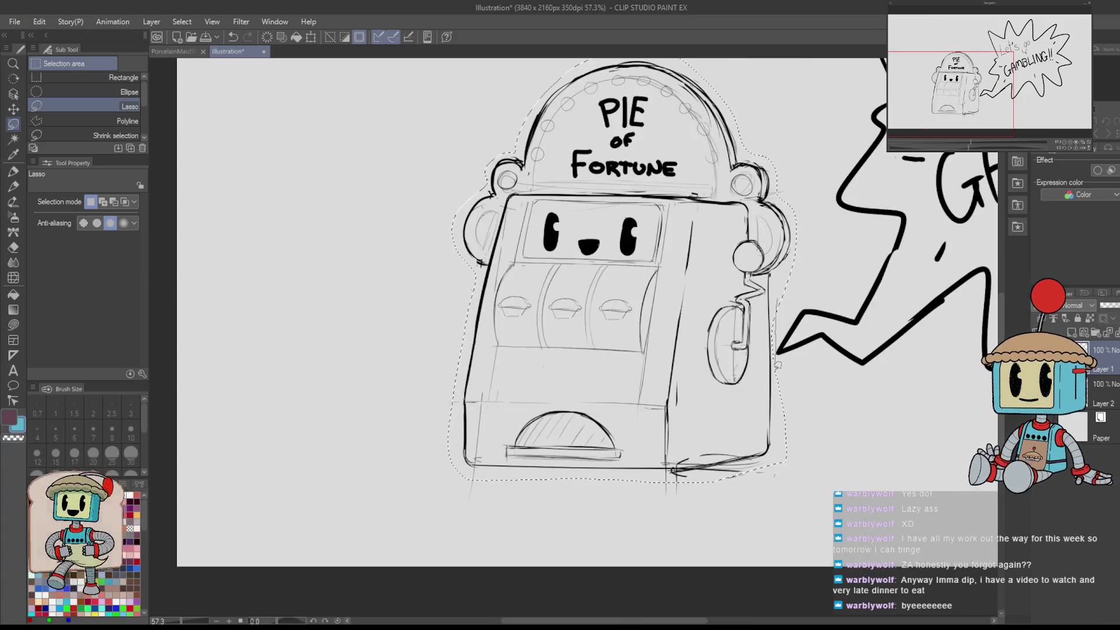
pyautogui.scroll(1, 779, 350)
pyautogui.scroll(1, 779, 350)
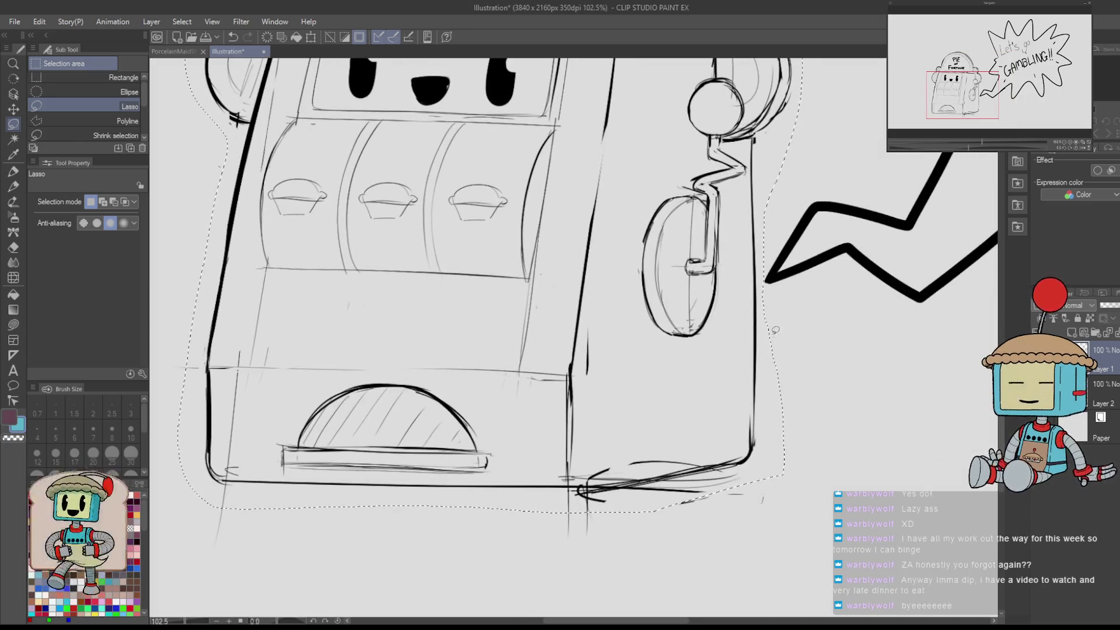
pyautogui.scroll(-2, 814, 467)
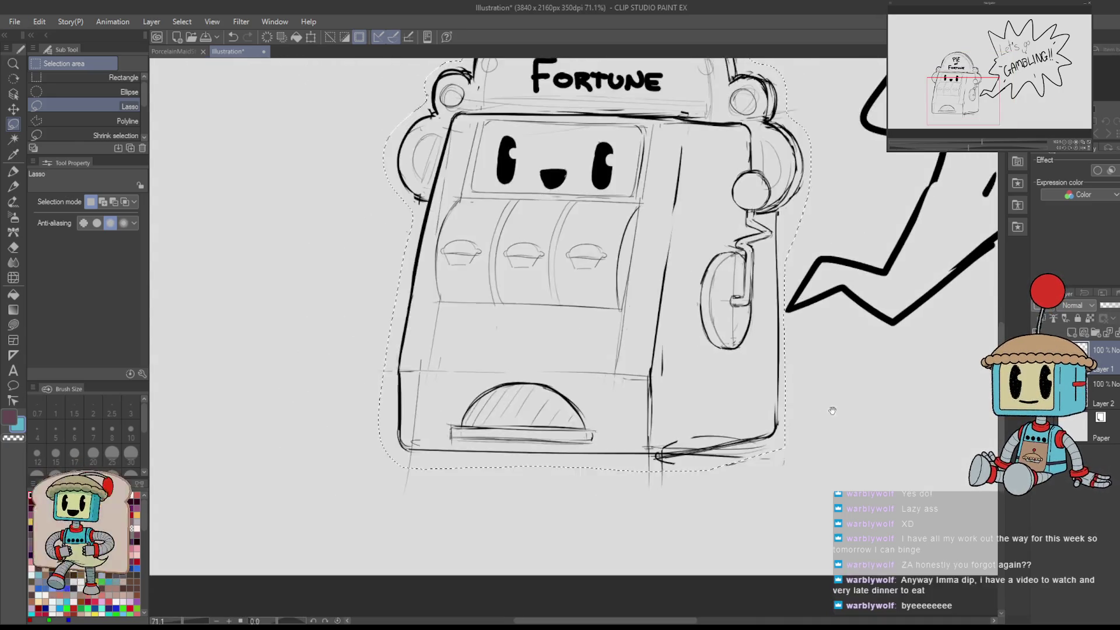
pyautogui.moveTo(812, 465); pyautogui.dragTo(746, 434)
pyautogui.moveTo(752, 326)
pyautogui.mouseDown()
pyautogui.moveTo(784, 474)
pyautogui.moveTo(827, 530)
pyautogui.moveTo(783, 408)
pyautogui.mouseUp()
# - Paint the machine's cabinet light blue with the Milli pen
pyautogui.press('p')
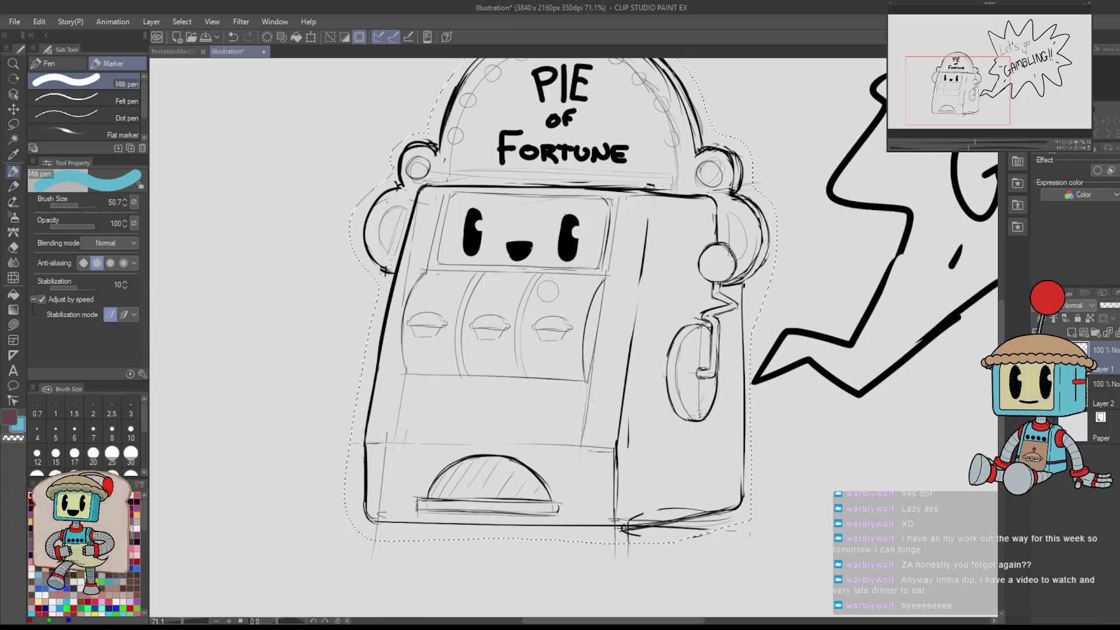
pyautogui.moveTo(435, 204)
pyautogui.mouseDown()
pyautogui.moveTo(386, 500)
pyautogui.moveTo(402, 350)
pyautogui.moveTo(443, 207)
pyautogui.moveTo(397, 510)
pyautogui.moveTo(606, 495)
pyautogui.moveTo(542, 461)
pyautogui.moveTo(443, 446)
pyautogui.moveTo(433, 461)
pyautogui.moveTo(495, 368)
pyautogui.moveTo(583, 367)
pyautogui.moveTo(636, 198)
pyautogui.moveTo(605, 213)
pyautogui.moveTo(458, 207)
pyautogui.mouseUp()
pyautogui.hotkey('ctrl', 'z')
pyautogui.moveTo(427, 251); pyautogui.dragTo(429, 189)
pyautogui.moveTo(644, 201)
pyautogui.mouseDown()
pyautogui.moveTo(642, 213)
pyautogui.moveTo(691, 215)
pyautogui.moveTo(694, 286)
pyautogui.moveTo(723, 303)
pyautogui.moveTo(716, 477)
pyautogui.moveTo(714, 493)
pyautogui.moveTo(621, 507)
pyautogui.moveTo(689, 327)
pyautogui.moveTo(696, 438)
pyautogui.mouseUp()
pyautogui.moveTo(714, 525)
pyautogui.mouseDown()
pyautogui.moveTo(758, 408)
pyautogui.moveTo(673, 217)
pyautogui.mouseUp()
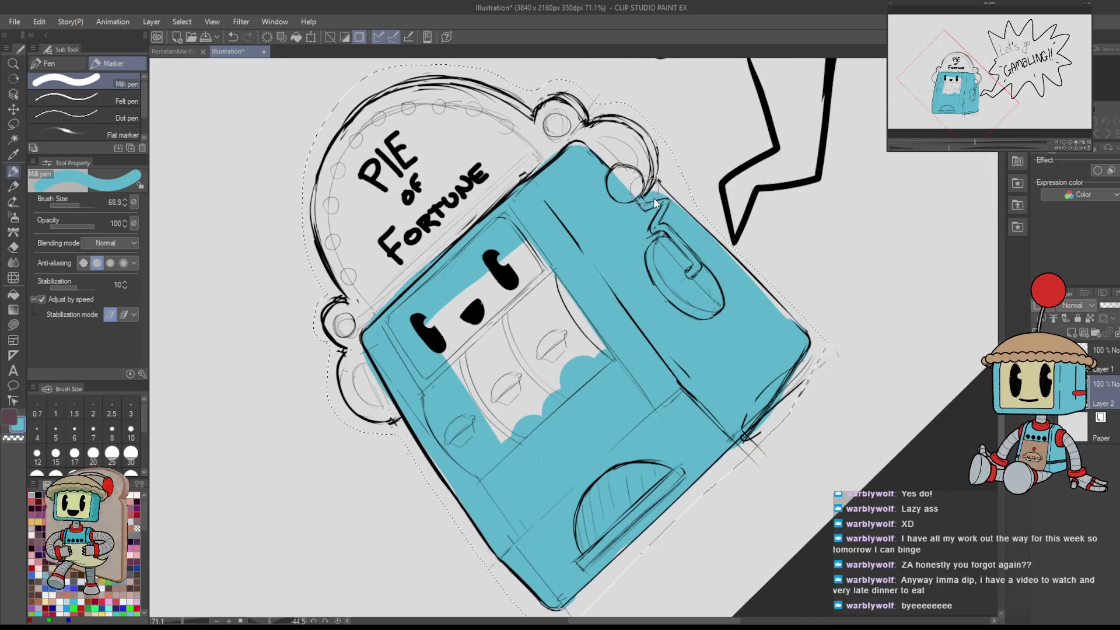
# - Erase blue spilling past the right and top edges and paint along the face panel's edge
pyautogui.press('e')
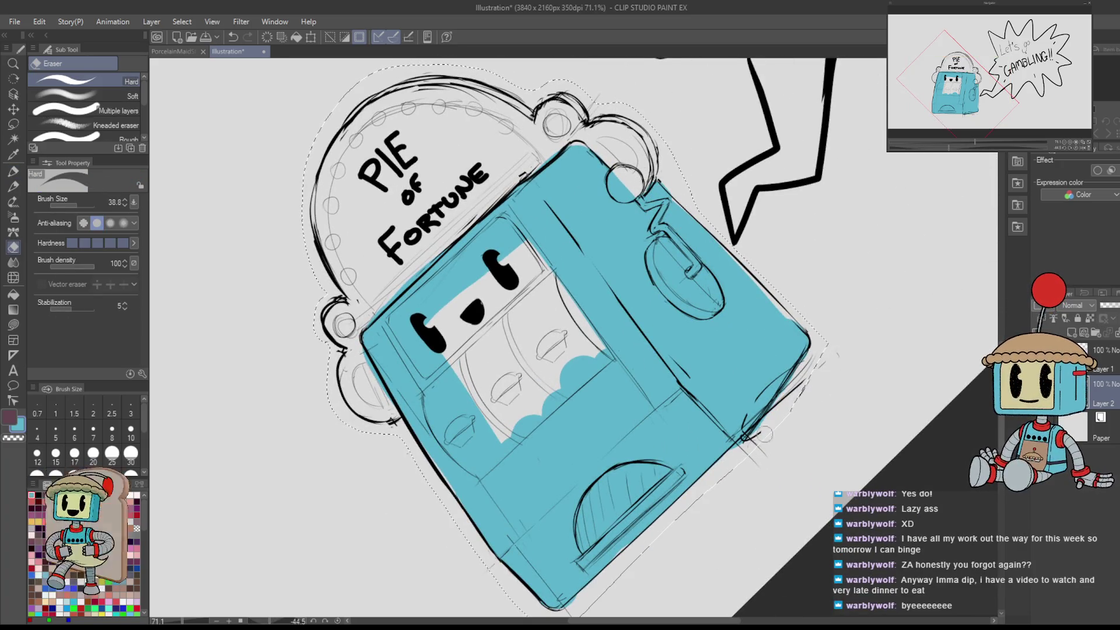
pyautogui.press('p')
pyautogui.moveTo(641, 233)
pyautogui.mouseDown()
pyautogui.moveTo(758, 350)
pyautogui.moveTo(577, 473)
pyautogui.mouseUp()
pyautogui.press('e')
pyautogui.moveTo(737, 216); pyautogui.dragTo(732, 292)
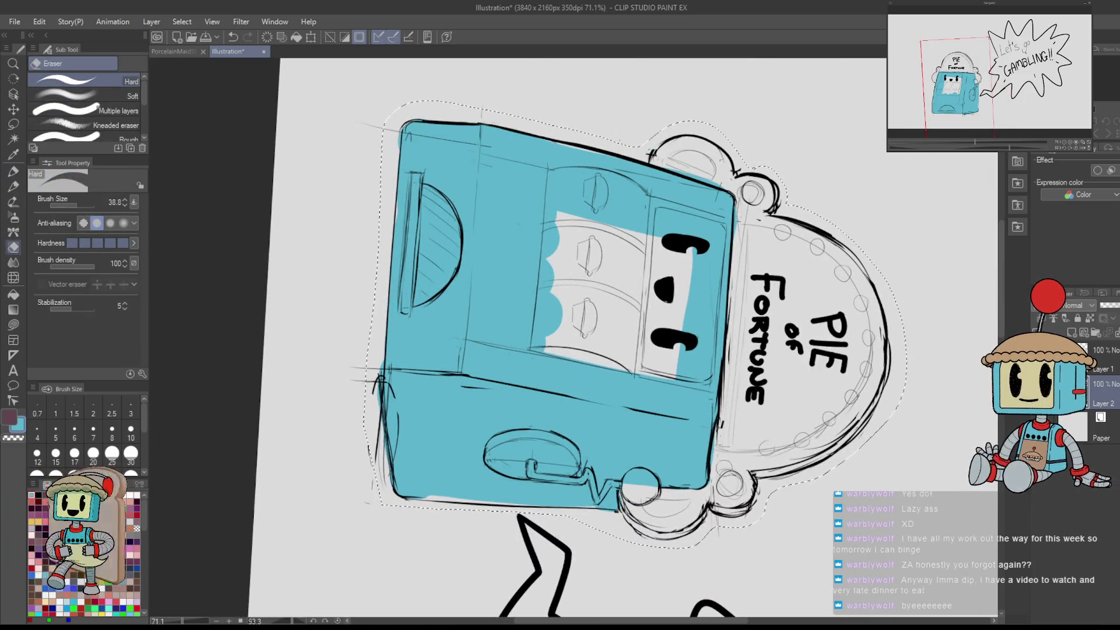
pyautogui.moveTo(652, 156); pyautogui.dragTo(731, 186)
pyautogui.hotkey('ctrl', '@')
pyautogui.press('p')
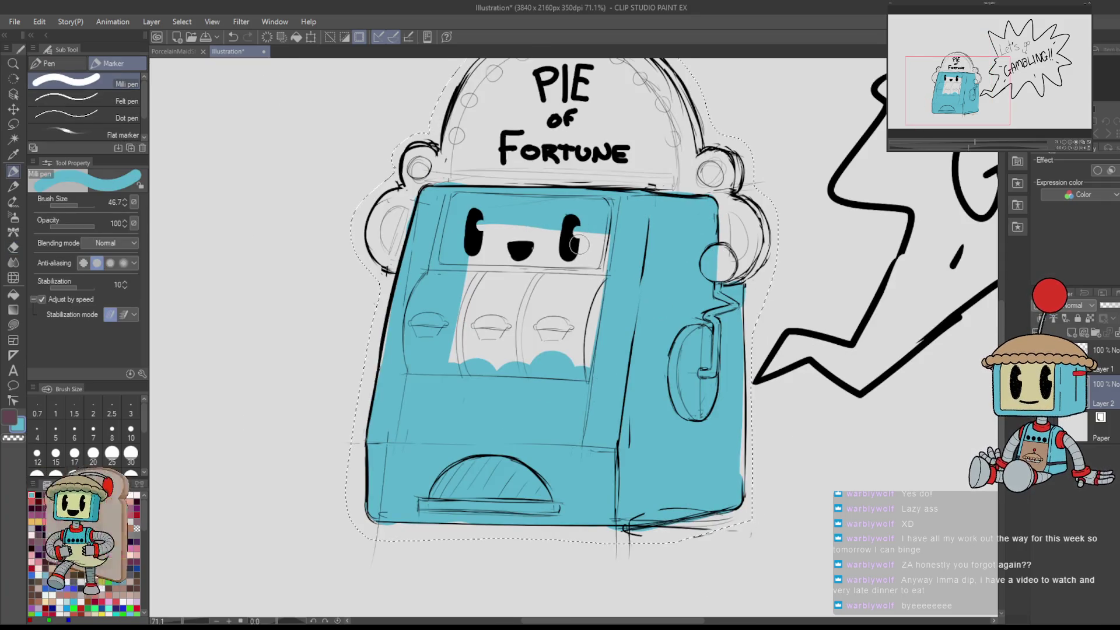
pyautogui.moveTo(450, 262)
pyautogui.mouseDown()
pyautogui.moveTo(586, 269)
pyautogui.moveTo(606, 233)
pyautogui.mouseUp()
# - Try a grey-blue detail line at brush size 9.5, then switch to beige with a larger brush
pyautogui.moveTo(607, 405); pyautogui.dragTo(721, 424)
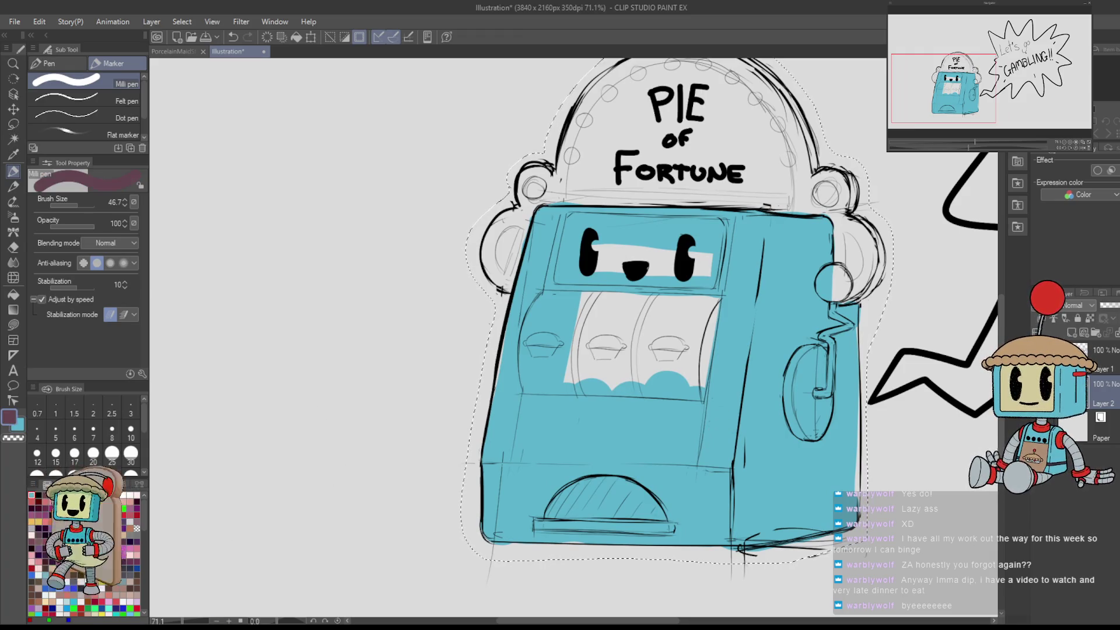
pyautogui.keyDown('alt'); pyautogui.click(563, 236); pyautogui.keyUp('alt')
pyautogui.moveTo(559, 232)
pyautogui.mouseDown()
pyautogui.moveTo(564, 219)
pyautogui.moveTo(555, 247)
pyautogui.mouseUp()
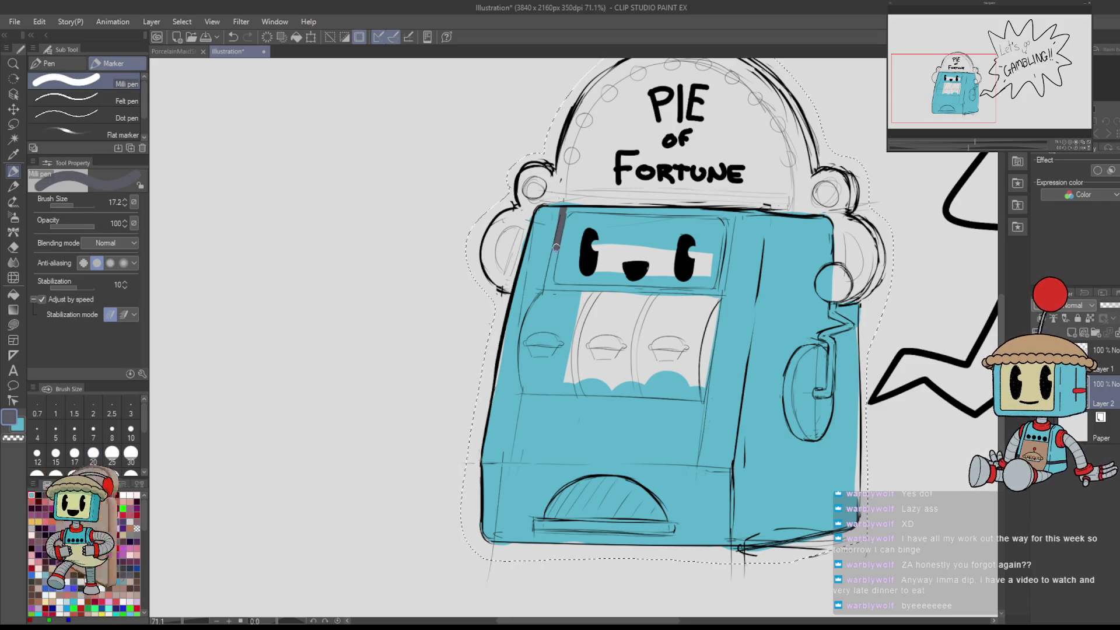
pyautogui.moveTo(549, 287); pyautogui.dragTo(521, 334)
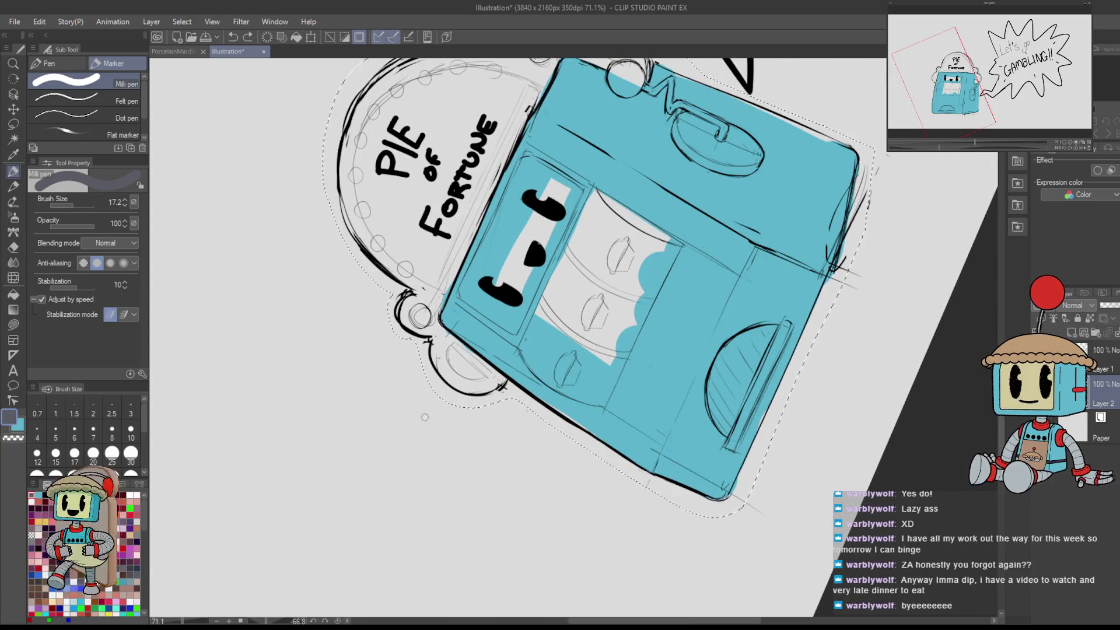
pyautogui.press('x')
pyautogui.moveTo(467, 290); pyautogui.dragTo(529, 164)
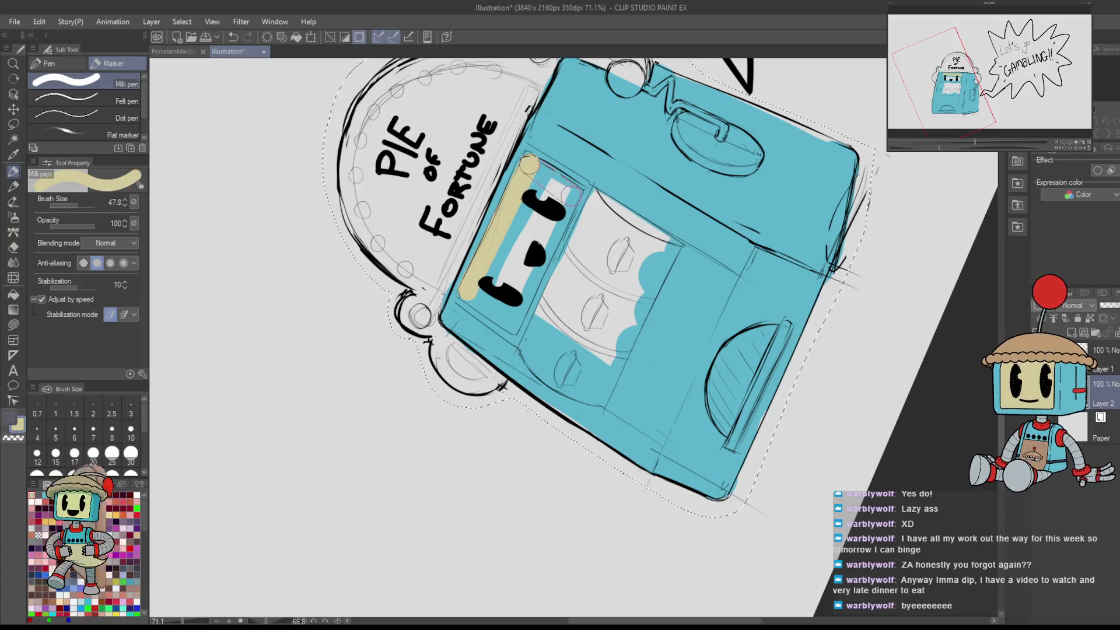
# - Fill the face screen beige with straight-line strokes
pyautogui.keyDown('shift'); pyautogui.click(573, 192); pyautogui.keyUp('shift')
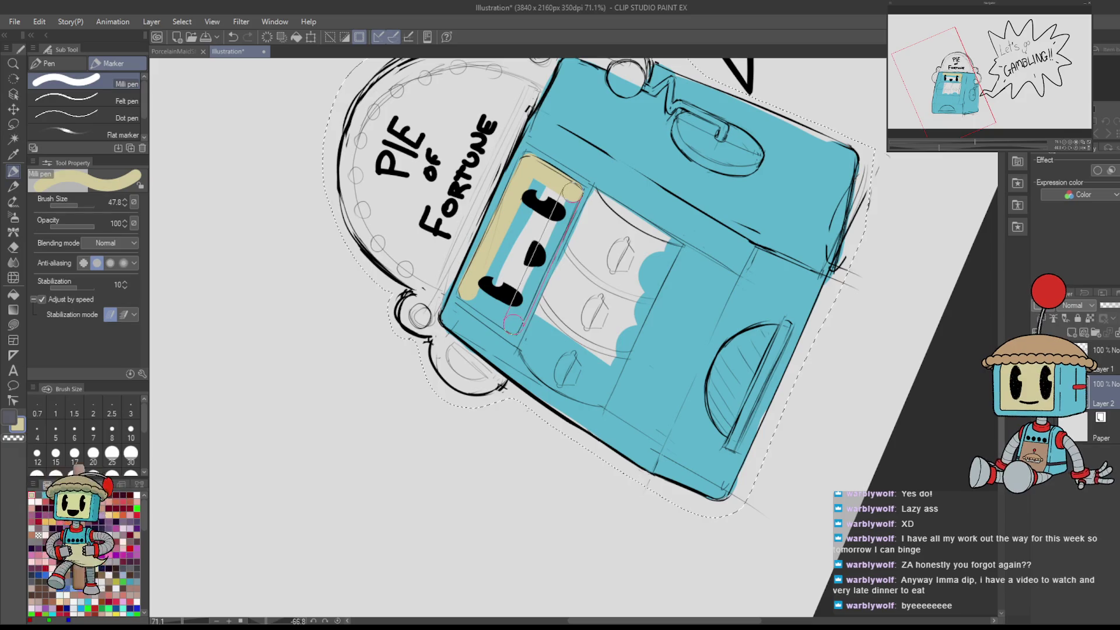
pyautogui.keyDown('shift'); pyautogui.click(514, 324); pyautogui.keyUp('shift')
pyautogui.moveTo(510, 317)
pyautogui.mouseDown()
pyautogui.moveTo(467, 295)
pyautogui.moveTo(499, 289)
pyautogui.moveTo(513, 231)
pyautogui.moveTo(540, 195)
pyautogui.moveTo(565, 248)
pyautogui.mouseUp()
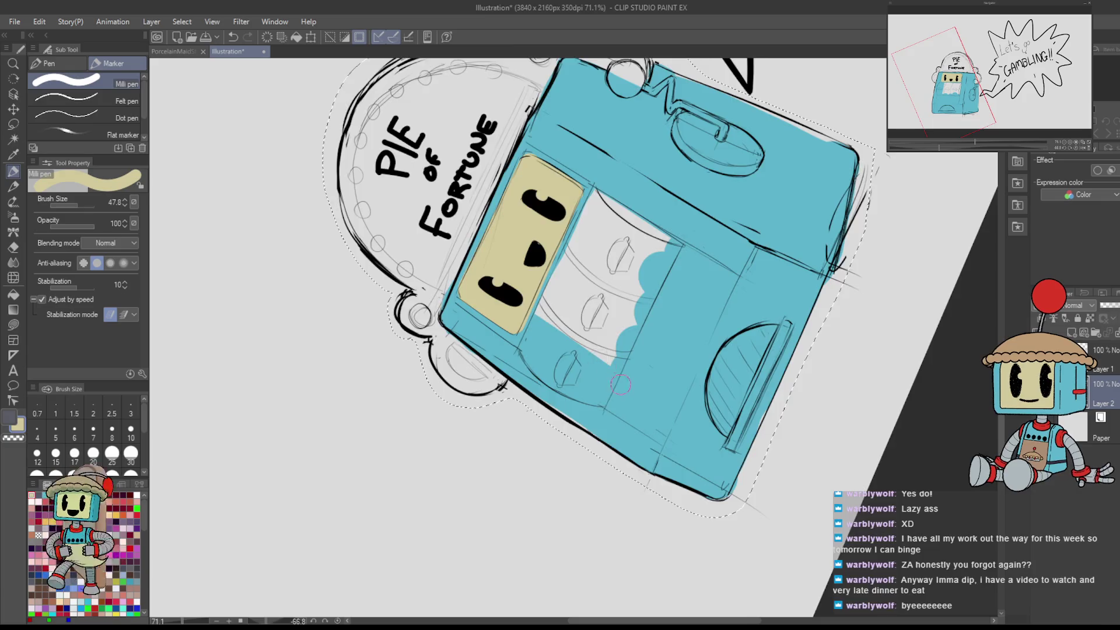
pyautogui.hotkey('ctrl', '@')
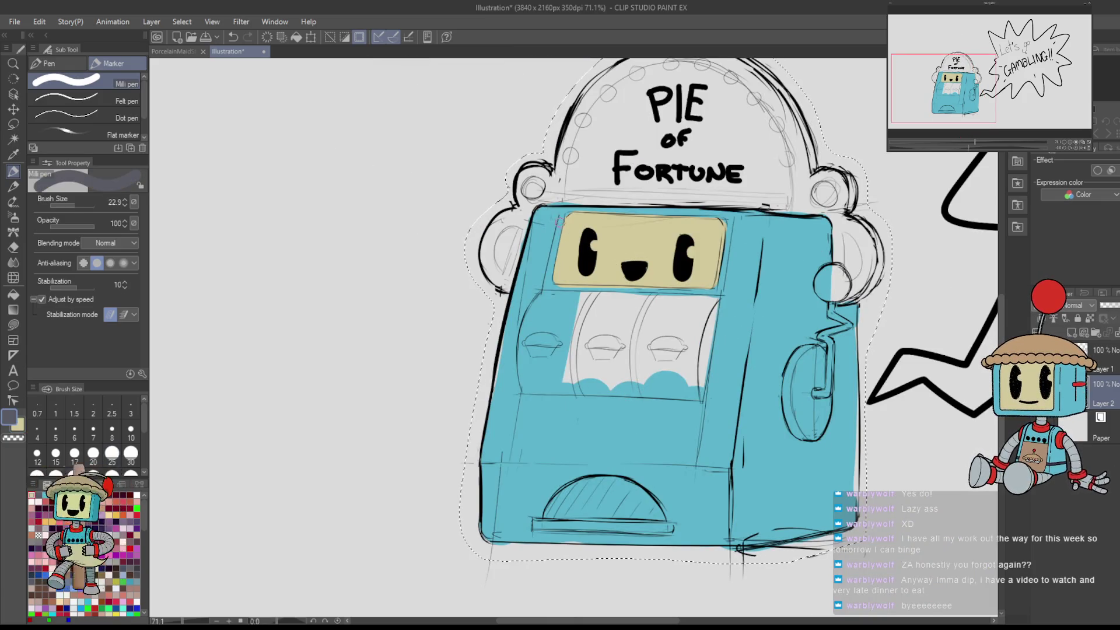
# - Draw a dark grey border around the face screen, redrawing its top edge
pyautogui.press('[')
pyautogui.moveTo(560, 212); pyautogui.dragTo(548, 290)
pyautogui.moveTo(548, 290)
pyautogui.mouseDown()
pyautogui.moveTo(720, 291)
pyautogui.moveTo(694, 217)
pyautogui.moveTo(562, 212)
pyautogui.mouseUp()
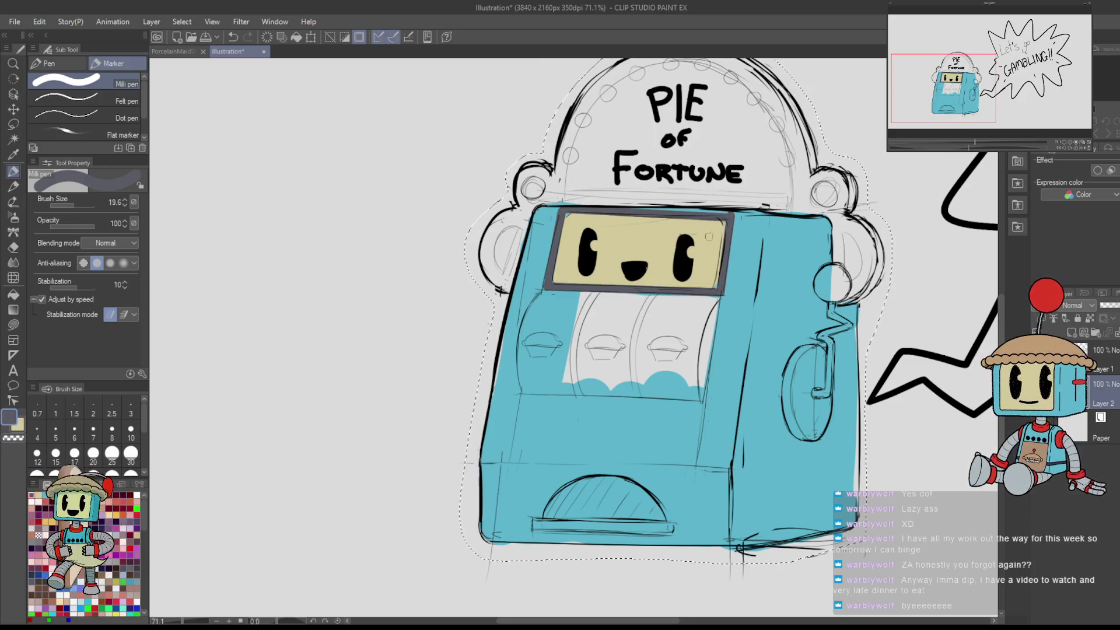
pyautogui.hotkey('ctrl', 'z')
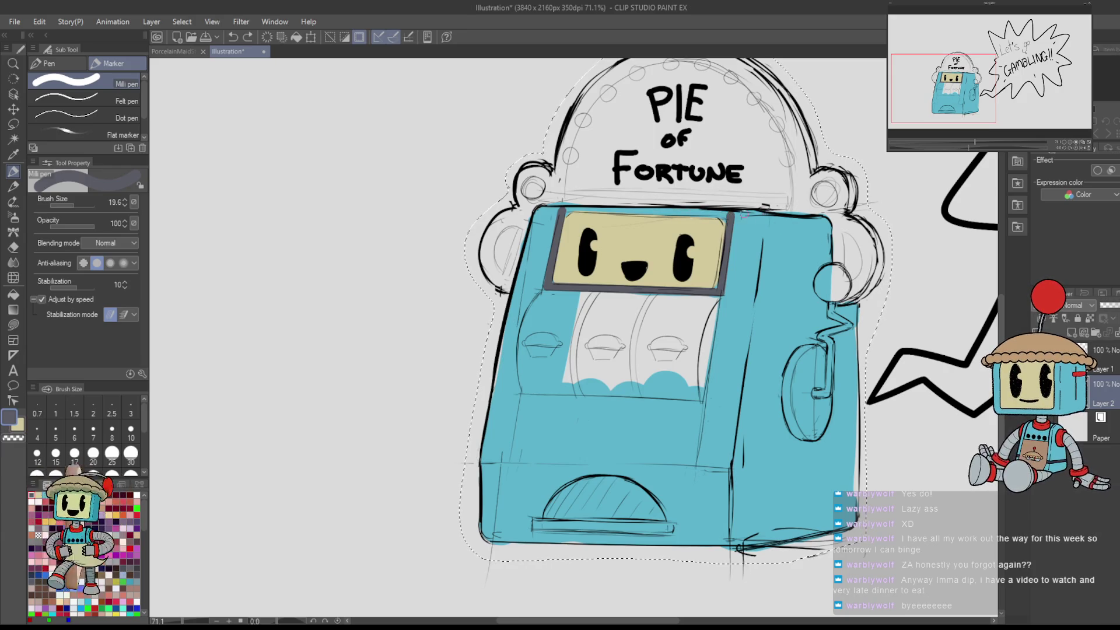
pyautogui.moveTo(731, 214); pyautogui.dragTo(563, 210)
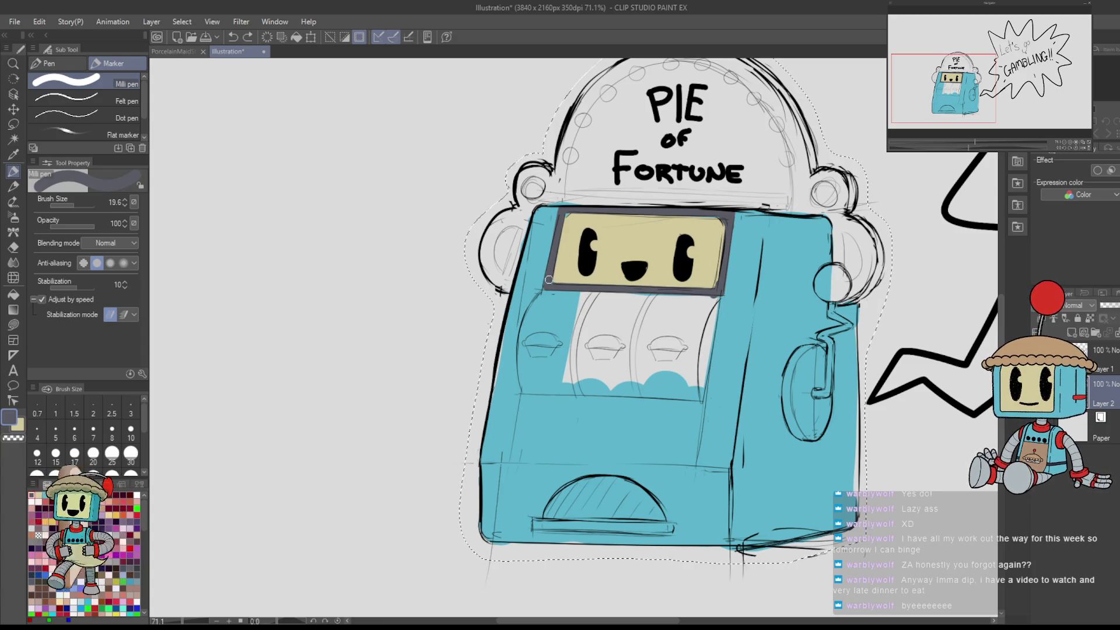
# - Switch to the G-pen and frame the whole slot machine in view
pyautogui.press('p')
pyautogui.scroll(3, 549, 279)
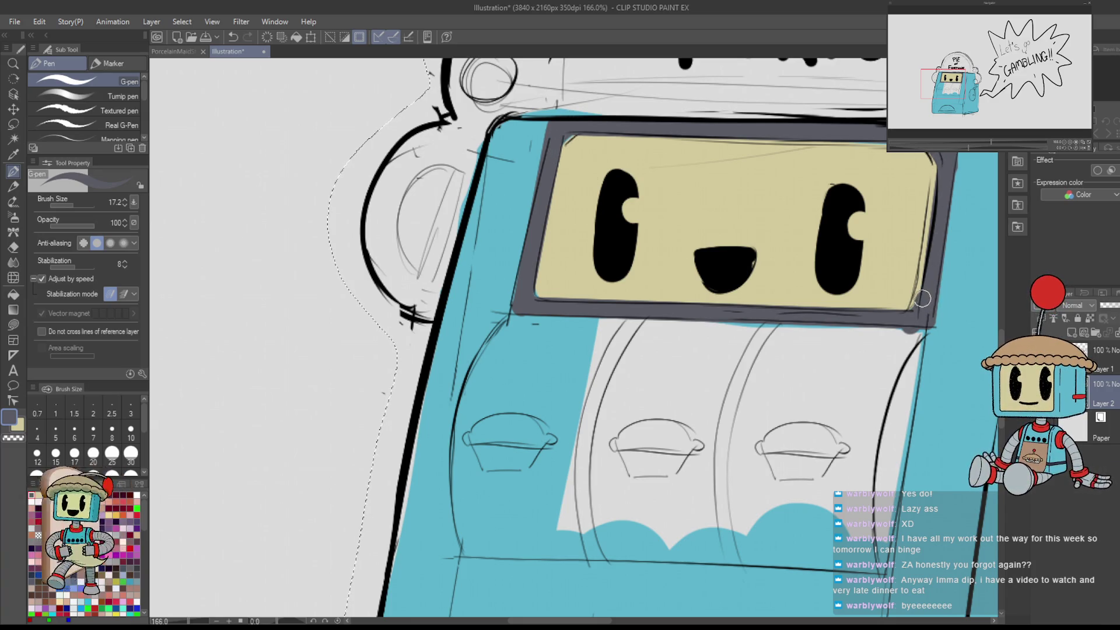
pyautogui.scroll(-3, 933, 262)
pyautogui.moveTo(902, 377); pyautogui.dragTo(730, 355)
pyautogui.scroll(-1, 830, 336)
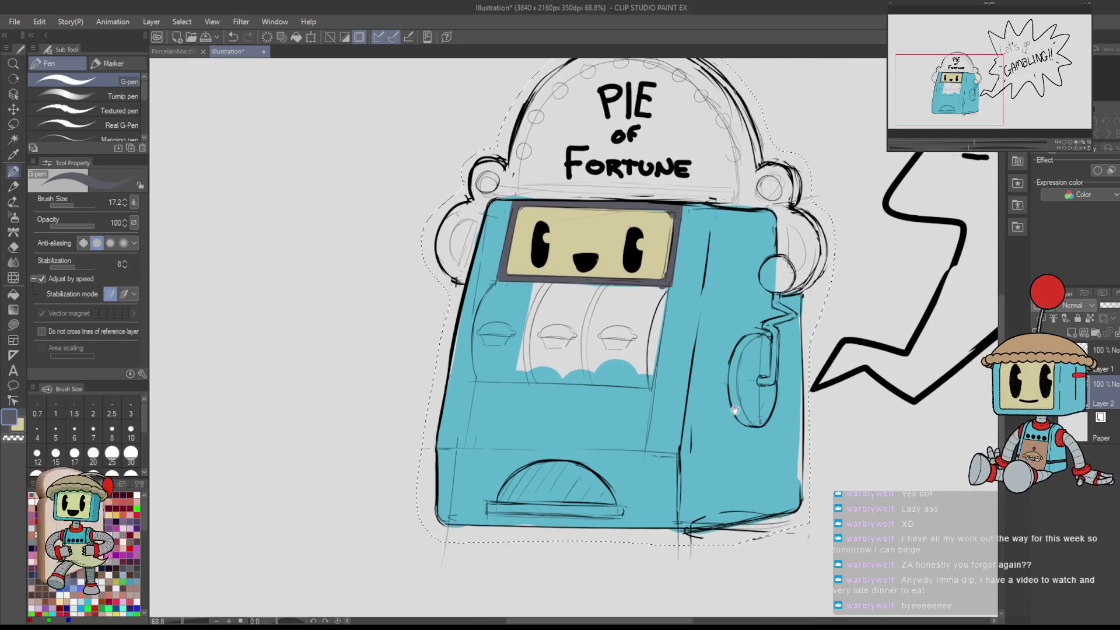
pyautogui.scroll(-3, 758, 373)
pyautogui.scroll(3, 729, 391)
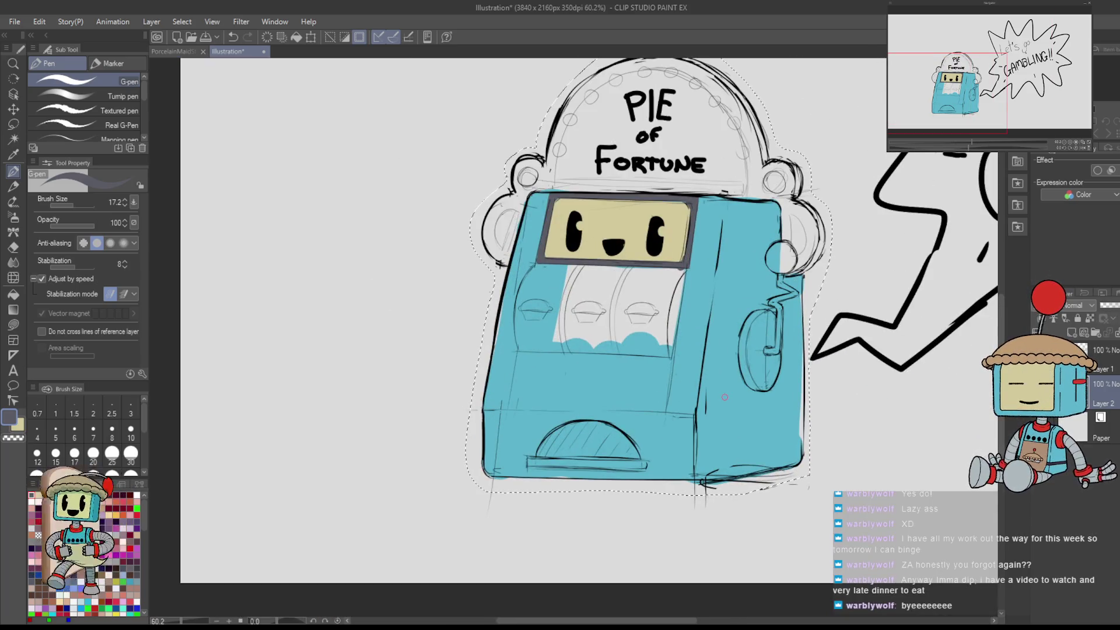
pyautogui.moveTo(724, 397); pyautogui.dragTo(669, 365)
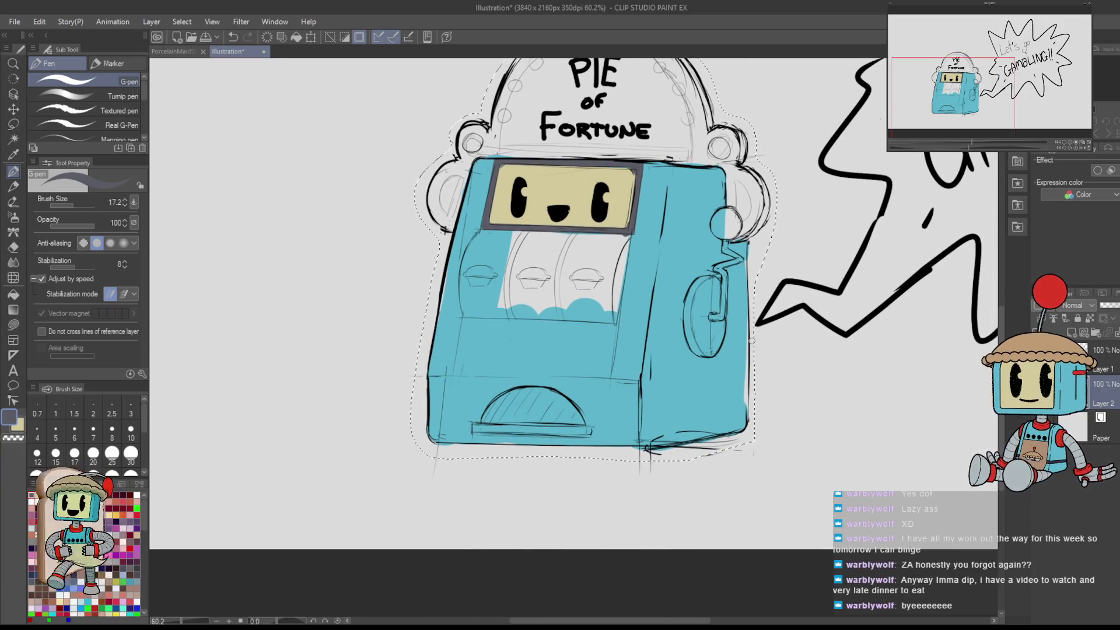
pyautogui.scroll(2, 690, 320)
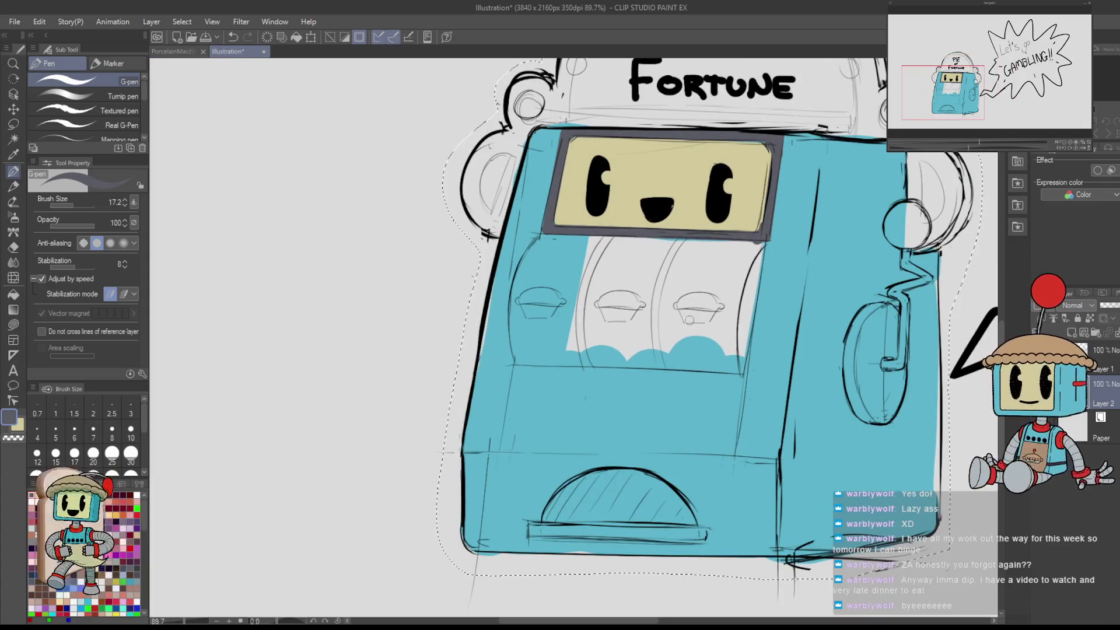
# - Paint blue dividers along the left and middle reel edges, then start filling the middle reel cream
pyautogui.press('x')
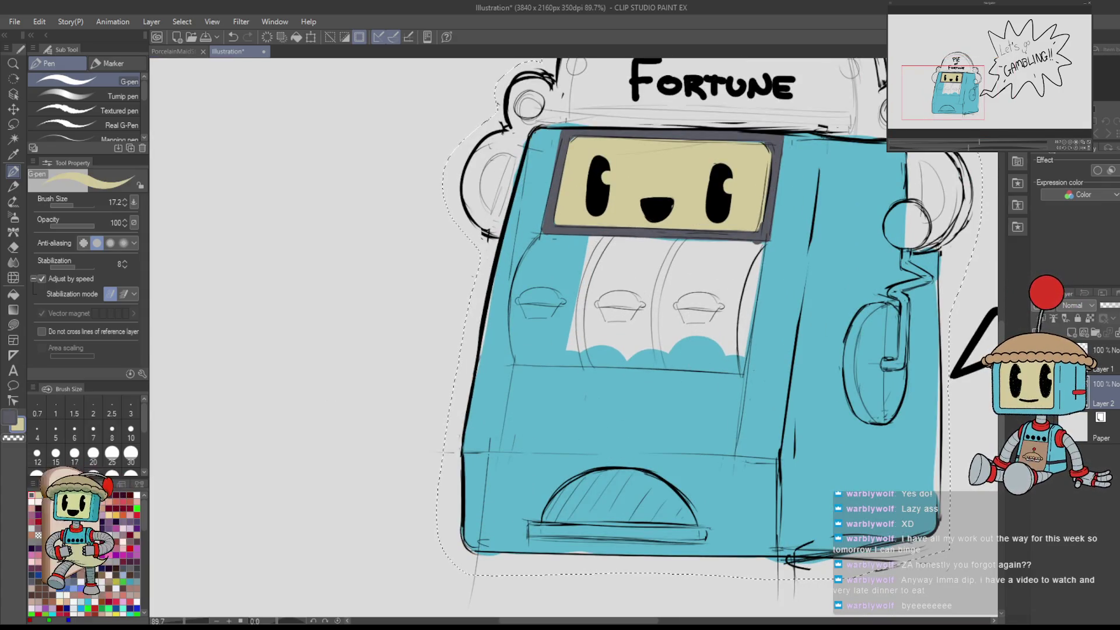
pyautogui.press('x')
pyautogui.moveTo(576, 350)
pyautogui.mouseDown()
pyautogui.moveTo(583, 288)
pyautogui.moveTo(607, 241)
pyautogui.mouseUp()
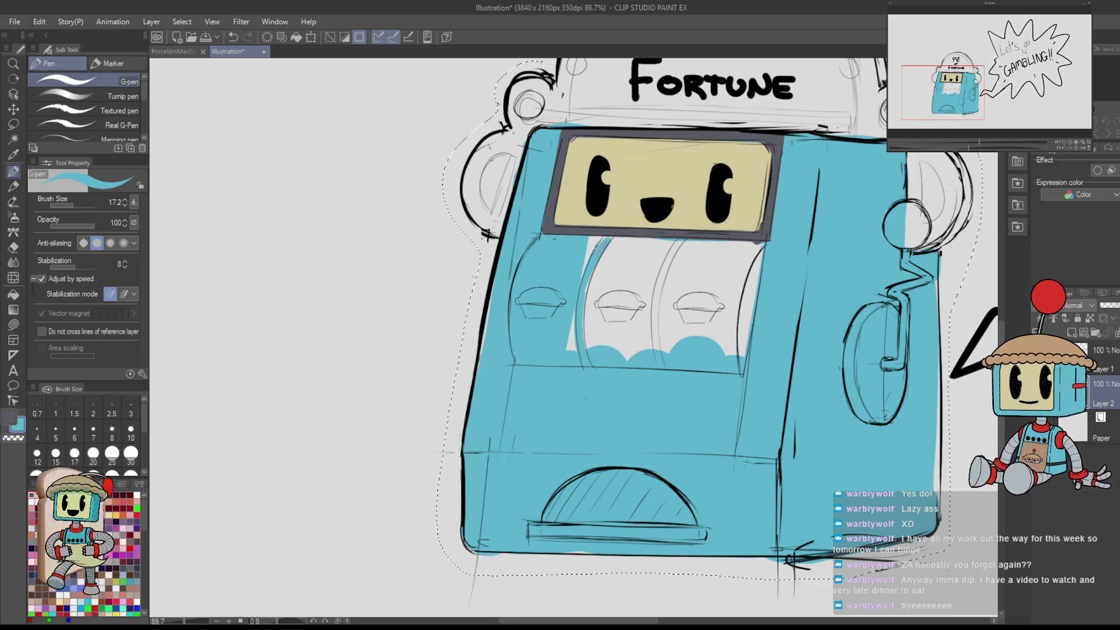
pyautogui.moveTo(662, 364)
pyautogui.mouseDown()
pyautogui.moveTo(658, 285)
pyautogui.moveTo(679, 240)
pyautogui.mouseUp()
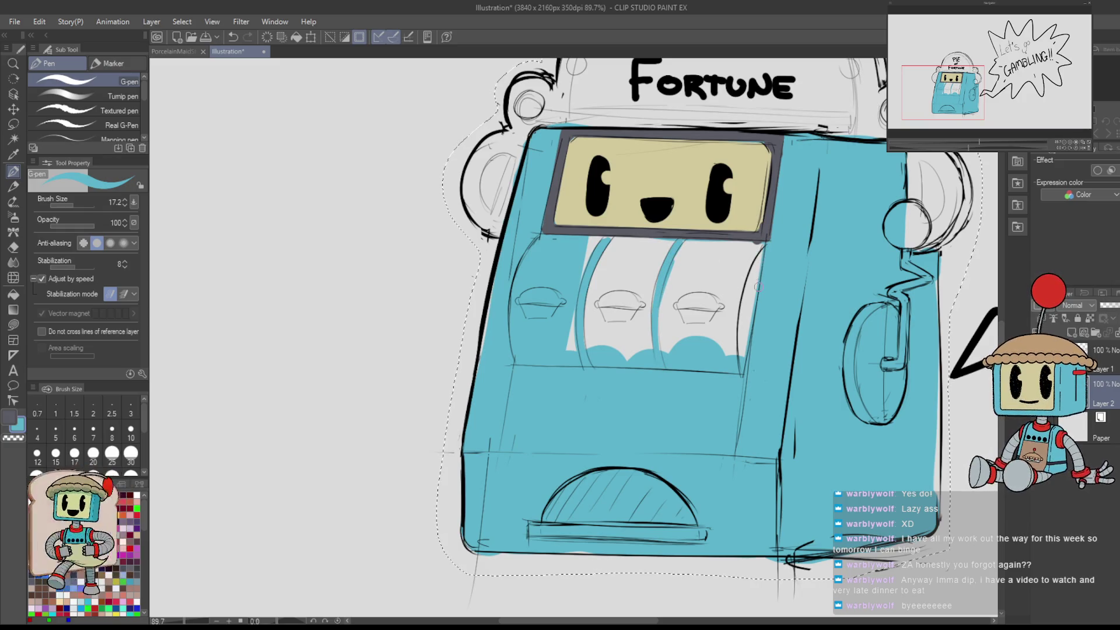
pyautogui.press('x')
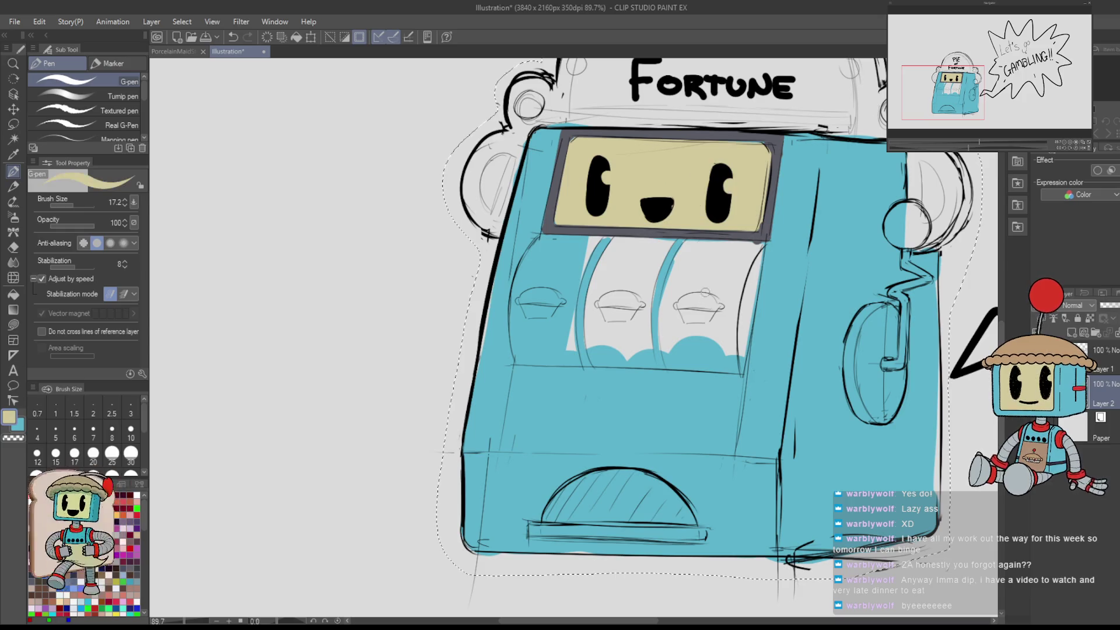
pyautogui.moveTo(688, 254); pyautogui.dragTo(670, 355)
pyautogui.moveTo(679, 274)
pyautogui.mouseDown()
pyautogui.moveTo(669, 328)
pyautogui.moveTo(715, 365)
pyautogui.moveTo(740, 365)
pyautogui.moveTo(741, 271)
pyautogui.moveTo(697, 337)
pyautogui.moveTo(697, 242)
pyautogui.moveTo(718, 263)
pyautogui.moveTo(724, 314)
pyautogui.mouseUp()
# - Mirror and rotate the view, then cover gaps along the reel edges with cream
pyautogui.press('h')
pyautogui.moveTo(720, 363); pyautogui.dragTo(686, 315)
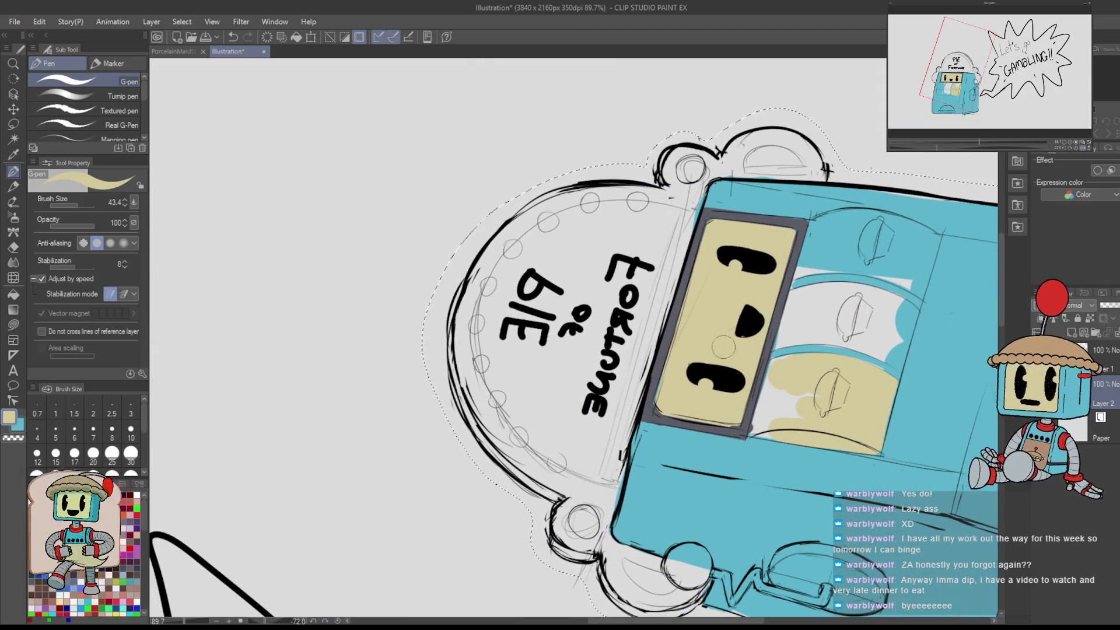
pyautogui.moveTo(781, 373)
pyautogui.mouseDown()
pyautogui.moveTo(764, 415)
pyautogui.moveTo(810, 388)
pyautogui.moveTo(775, 388)
pyautogui.mouseUp()
pyautogui.press('[')
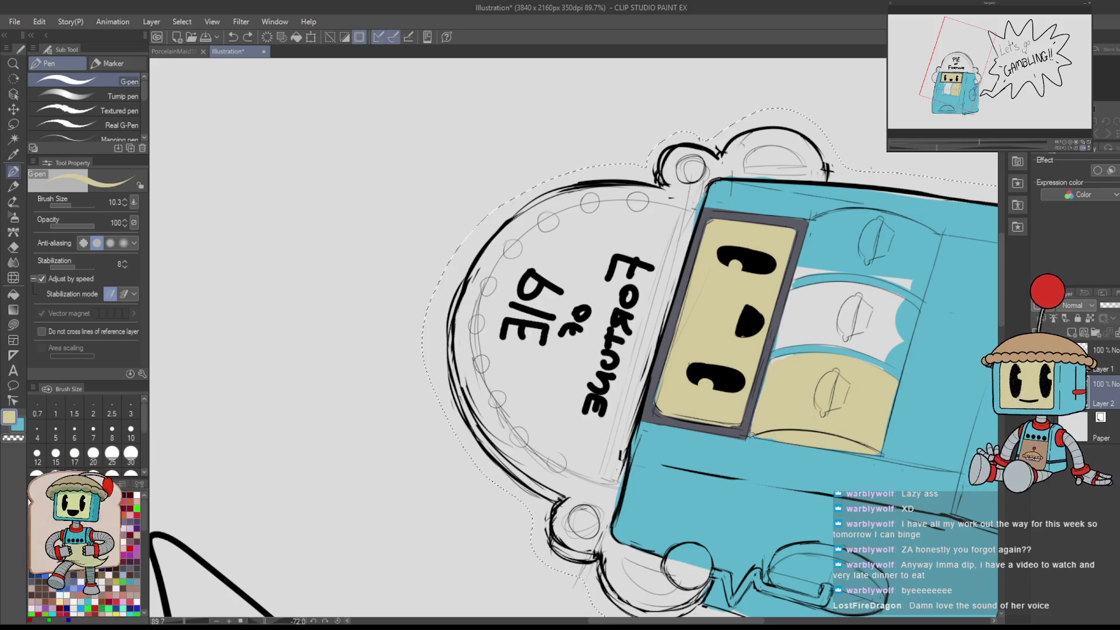
pyautogui.scroll(5, 830, 407)
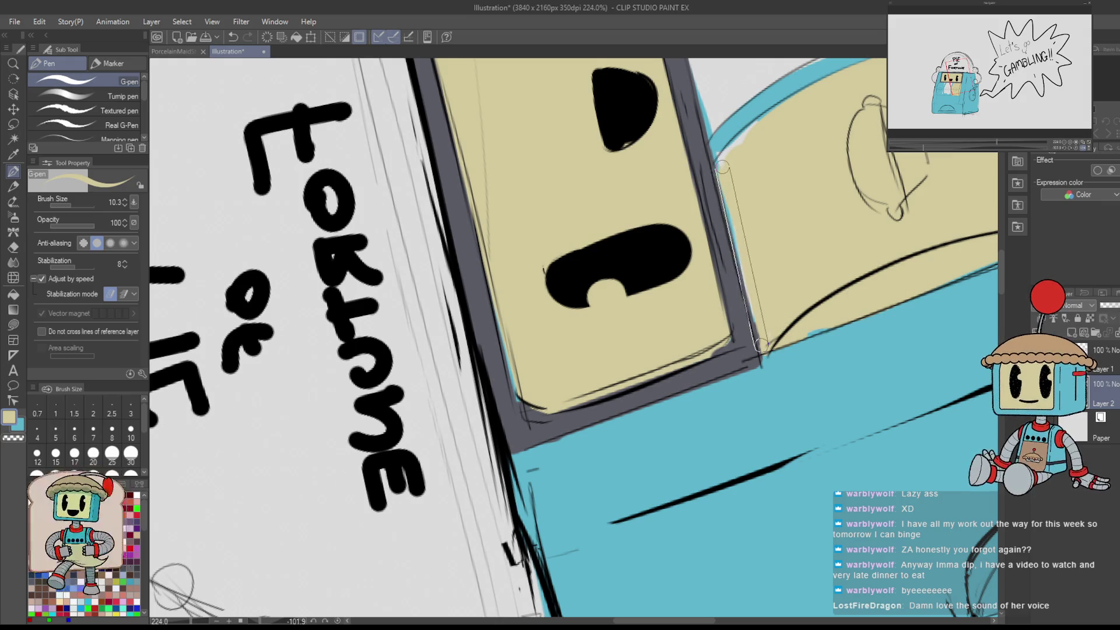
pyautogui.moveTo(746, 189)
pyautogui.mouseDown()
pyautogui.moveTo(683, 400)
pyautogui.moveTo(646, 365)
pyautogui.mouseUp()
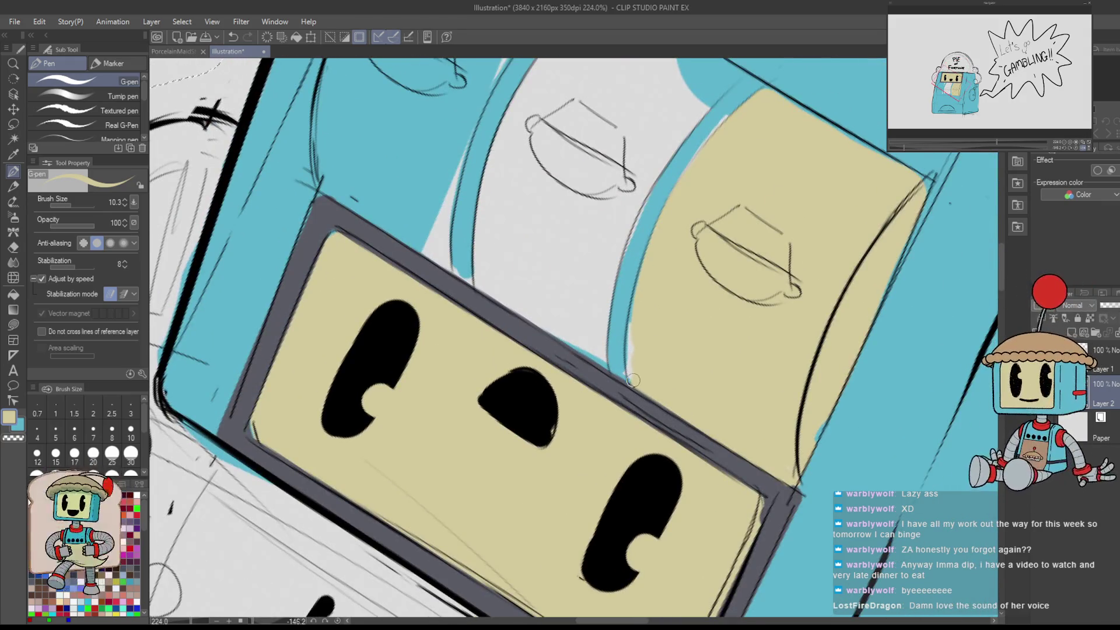
pyautogui.moveTo(801, 115)
pyautogui.mouseDown()
pyautogui.moveTo(845, 250)
pyautogui.moveTo(747, 175)
pyautogui.moveTo(862, 150)
pyautogui.moveTo(925, 325)
pyautogui.mouseUp()
pyautogui.moveTo(563, 87); pyautogui.dragTo(569, 141)
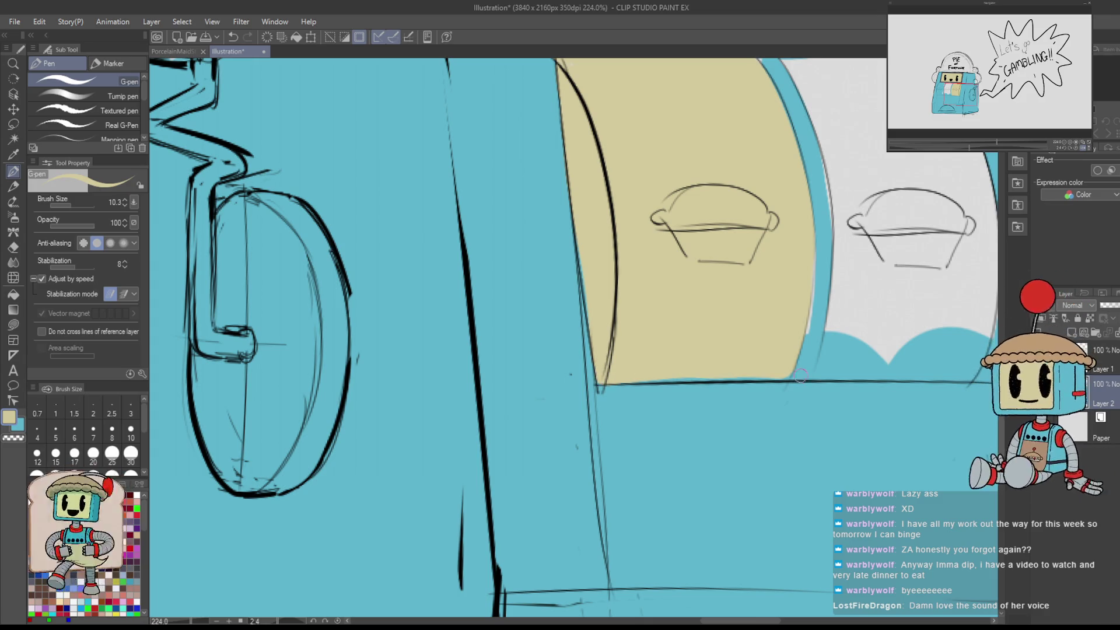
pyautogui.moveTo(741, 380)
pyautogui.mouseDown()
pyautogui.moveTo(676, 378)
pyautogui.moveTo(788, 370)
pyautogui.moveTo(677, 516)
pyautogui.mouseUp()
pyautogui.moveTo(725, 300)
pyautogui.mouseDown()
pyautogui.moveTo(615, 350)
pyautogui.moveTo(814, 407)
pyautogui.moveTo(814, 387)
pyautogui.moveTo(759, 375)
pyautogui.mouseUp()
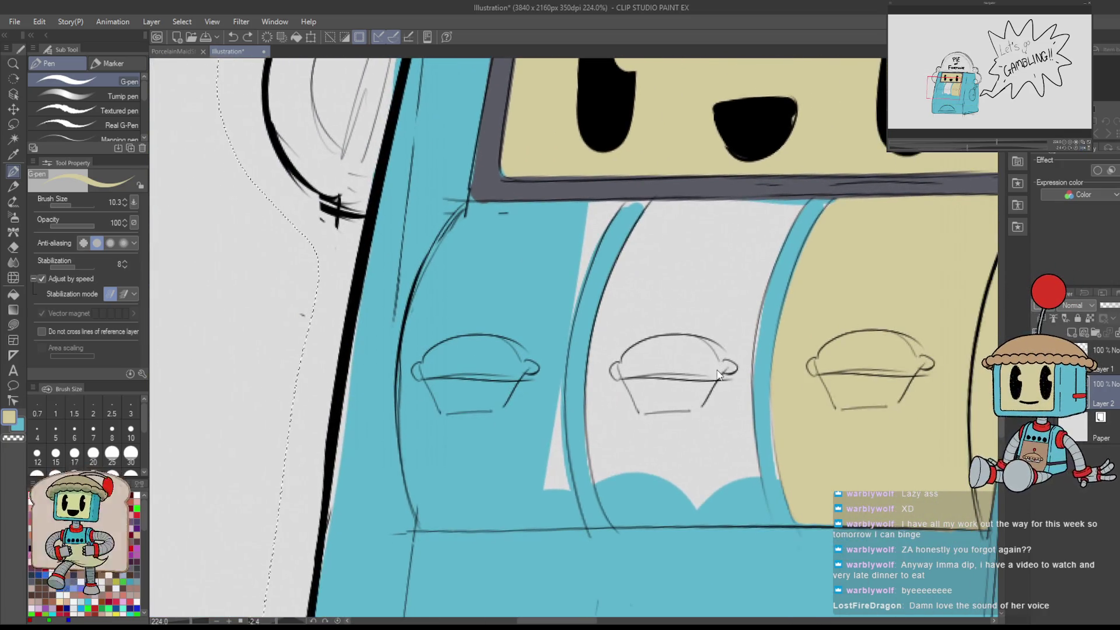
# - Lasso-fill along the middle reel's edge and tidy it beside the dark frame
pyautogui.press('u')
pyautogui.moveTo(624, 513)
pyautogui.mouseDown()
pyautogui.moveTo(607, 522)
pyautogui.moveTo(586, 427)
pyautogui.moveTo(596, 319)
pyautogui.moveTo(637, 218)
pyautogui.moveTo(665, 198)
pyautogui.moveTo(803, 199)
pyautogui.moveTo(762, 295)
pyautogui.moveTo(751, 417)
pyautogui.moveTo(776, 514)
pyautogui.moveTo(805, 532)
pyautogui.moveTo(729, 554)
pyautogui.mouseUp()
pyautogui.press('h')
pyautogui.press('h')
pyautogui.press('p')
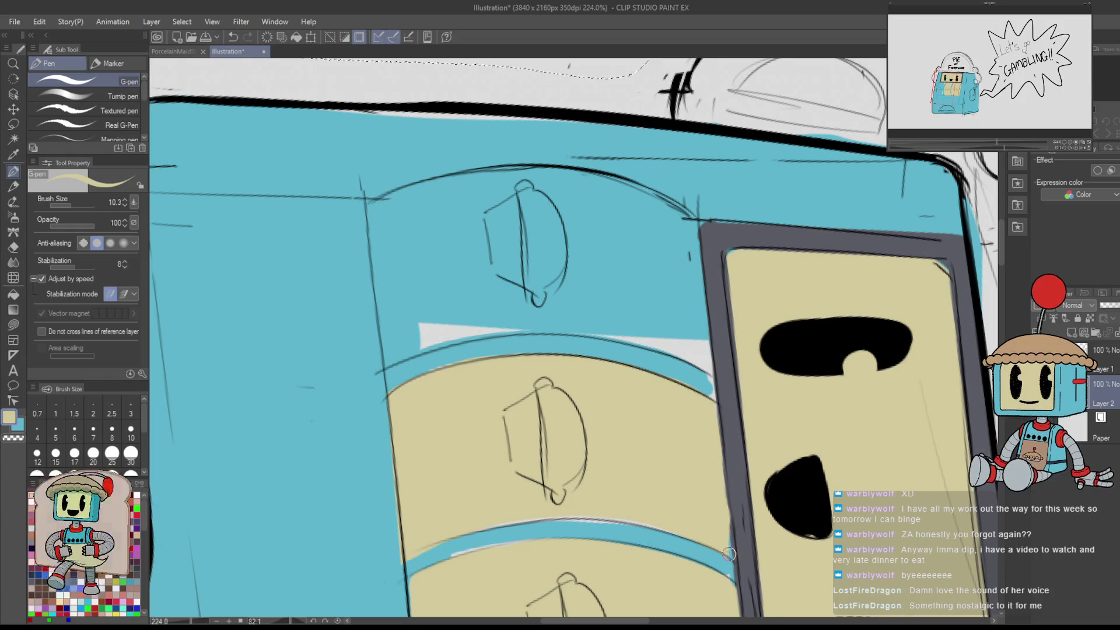
pyautogui.moveTo(716, 408)
pyautogui.mouseDown()
pyautogui.moveTo(729, 533)
pyautogui.moveTo(767, 398)
pyautogui.moveTo(763, 368)
pyautogui.mouseUp()
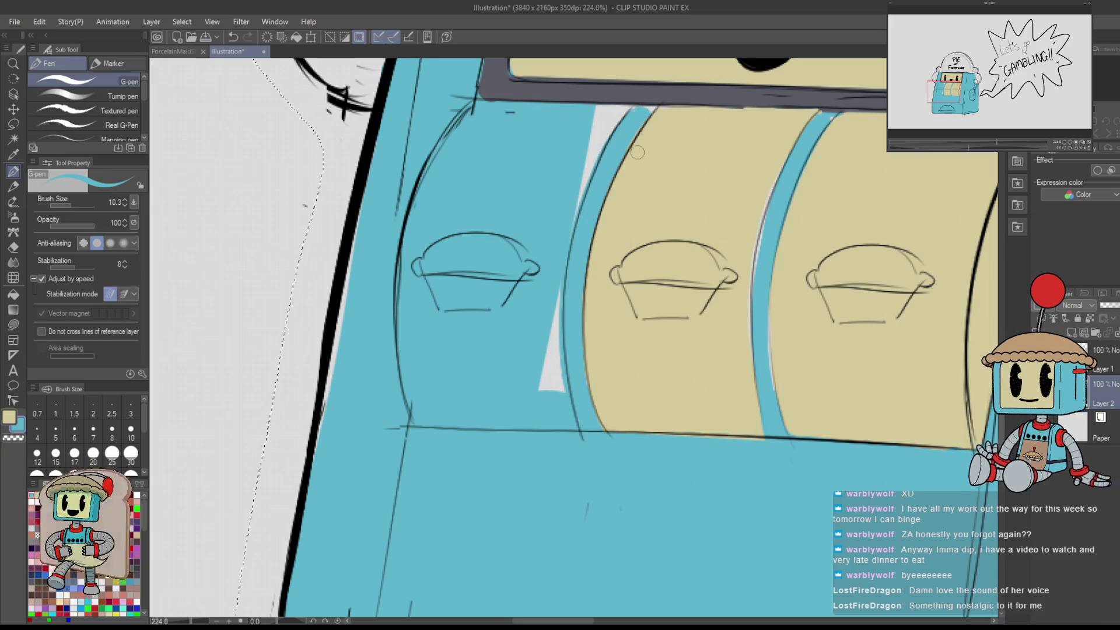
pyautogui.moveTo(637, 152); pyautogui.dragTo(678, 211)
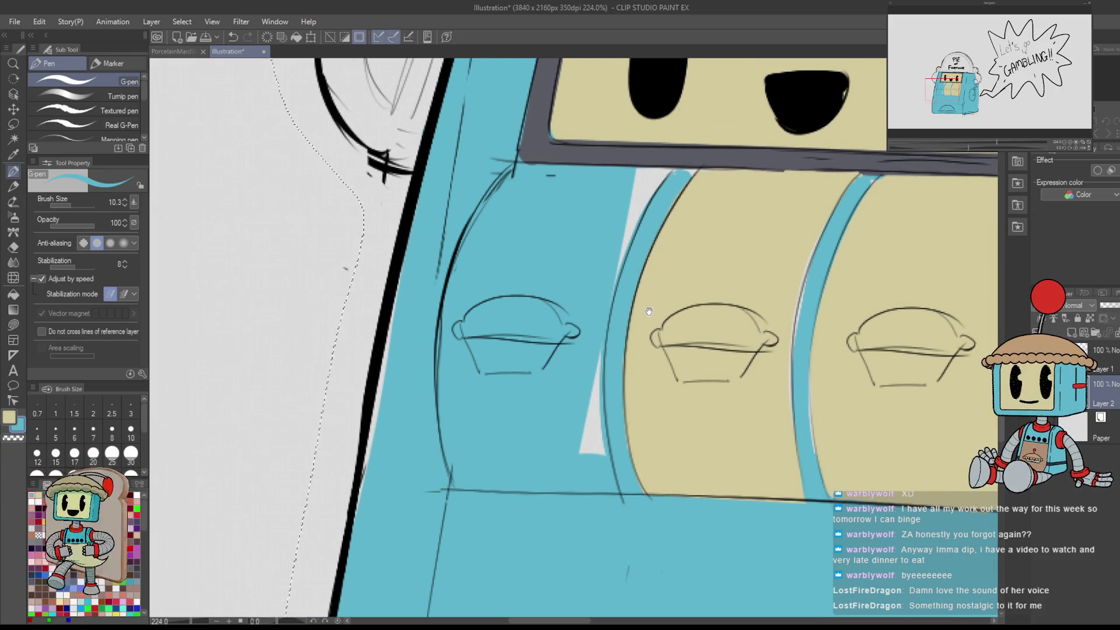
pyautogui.moveTo(648, 311); pyautogui.dragTo(719, 293)
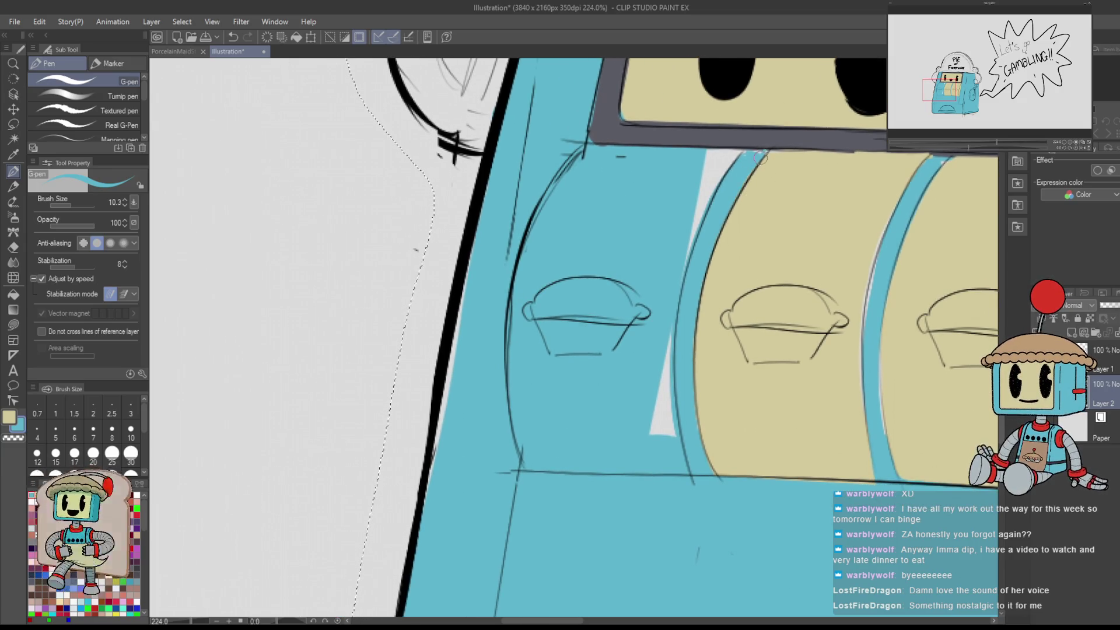
pyautogui.press('h')
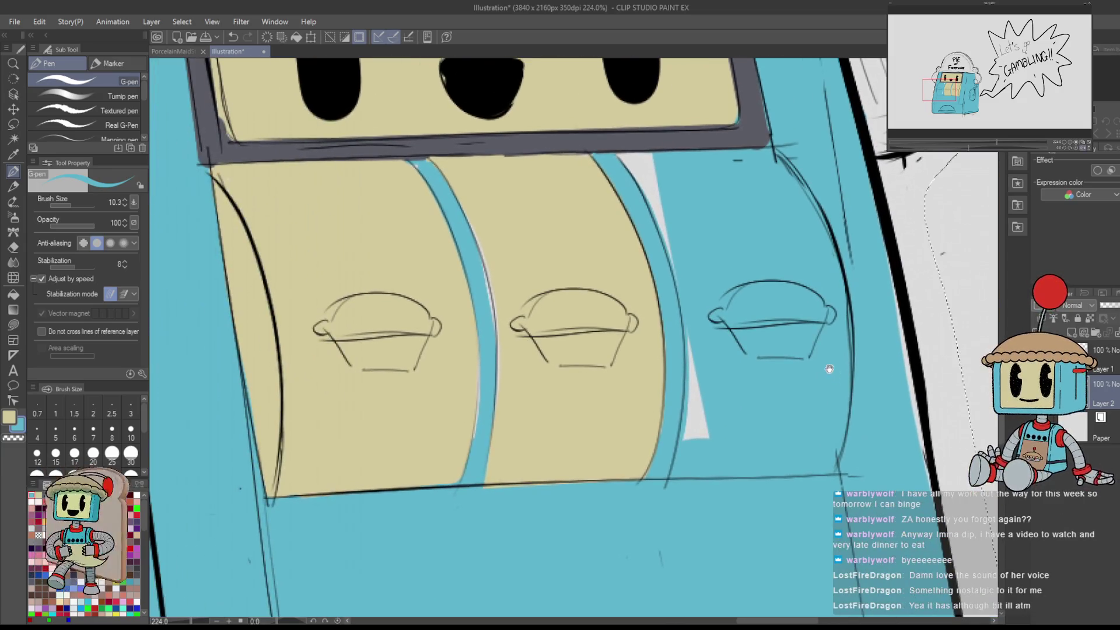
pyautogui.scroll(-3, 610, 314)
pyautogui.scroll(3, 610, 313)
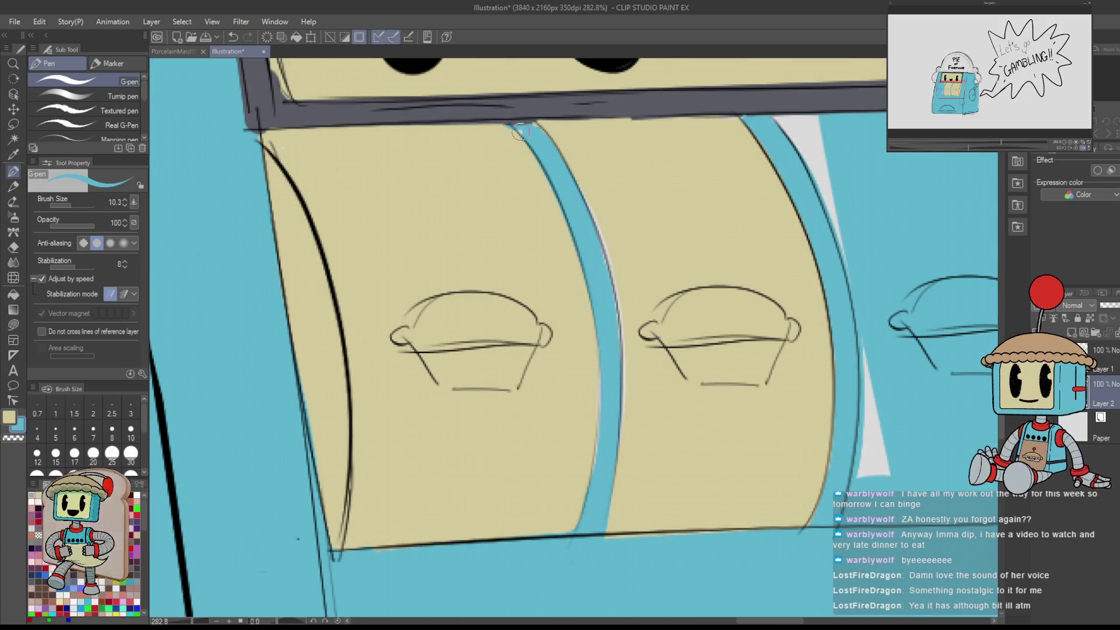
# - Switch to tan and paint over the blue strip running down the reel
pyautogui.press('x')
pyautogui.moveTo(774, 118); pyautogui.dragTo(847, 239)
pyautogui.moveTo(823, 174); pyautogui.dragTo(870, 338)
pyautogui.moveTo(873, 353); pyautogui.dragTo(875, 285)
pyautogui.moveTo(871, 257); pyautogui.dragTo(862, 457)
pyautogui.moveTo(872, 353)
pyautogui.mouseDown()
pyautogui.moveTo(866, 434)
pyautogui.moveTo(691, 398)
pyautogui.moveTo(747, 360)
pyautogui.mouseUp()
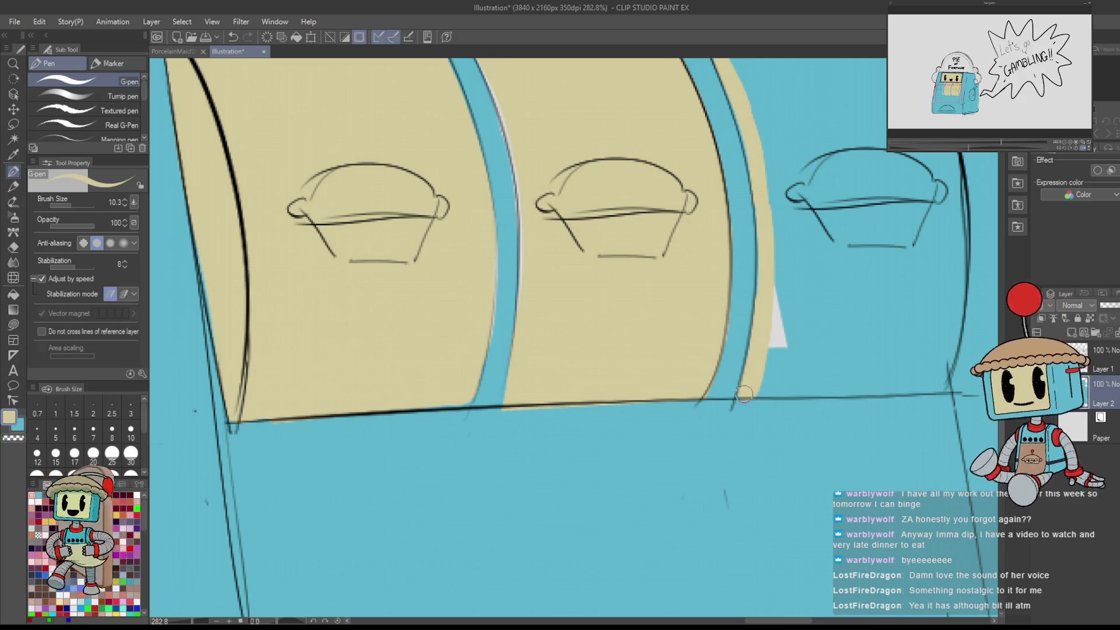
# - Paint tan along the reels' bottom, side and top edges and fill the left reel's lower area
pyautogui.moveTo(750, 389); pyautogui.dragTo(609, 395)
pyautogui.moveTo(616, 395)
pyautogui.mouseDown()
pyautogui.moveTo(802, 391)
pyautogui.moveTo(774, 564)
pyautogui.mouseUp()
pyautogui.moveTo(683, 185)
pyautogui.mouseDown()
pyautogui.moveTo(723, 233)
pyautogui.moveTo(776, 356)
pyautogui.moveTo(789, 438)
pyautogui.moveTo(760, 591)
pyautogui.mouseUp()
pyautogui.moveTo(686, 194); pyautogui.dragTo(506, 199)
pyautogui.press('h')
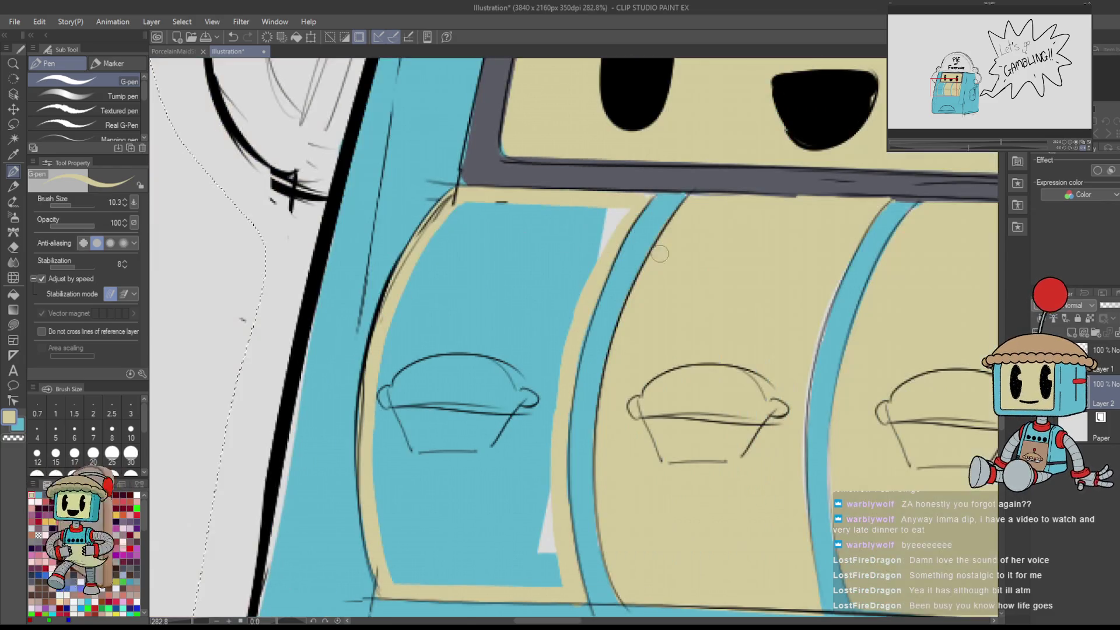
pyautogui.moveTo(397, 574)
pyautogui.mouseDown()
pyautogui.moveTo(388, 525)
pyautogui.moveTo(400, 493)
pyautogui.moveTo(466, 577)
pyautogui.moveTo(548, 572)
pyautogui.moveTo(532, 520)
pyautogui.moveTo(507, 547)
pyautogui.moveTo(453, 547)
pyautogui.moveTo(397, 338)
pyautogui.moveTo(443, 233)
pyautogui.moveTo(483, 238)
pyautogui.moveTo(501, 403)
pyautogui.moveTo(544, 350)
pyautogui.moveTo(606, 234)
pyautogui.moveTo(529, 230)
pyautogui.mouseUp()
# - Shrink the brush and make fine tan touch-ups at the top of the reels
pyautogui.scroll(-4, 529, 230)
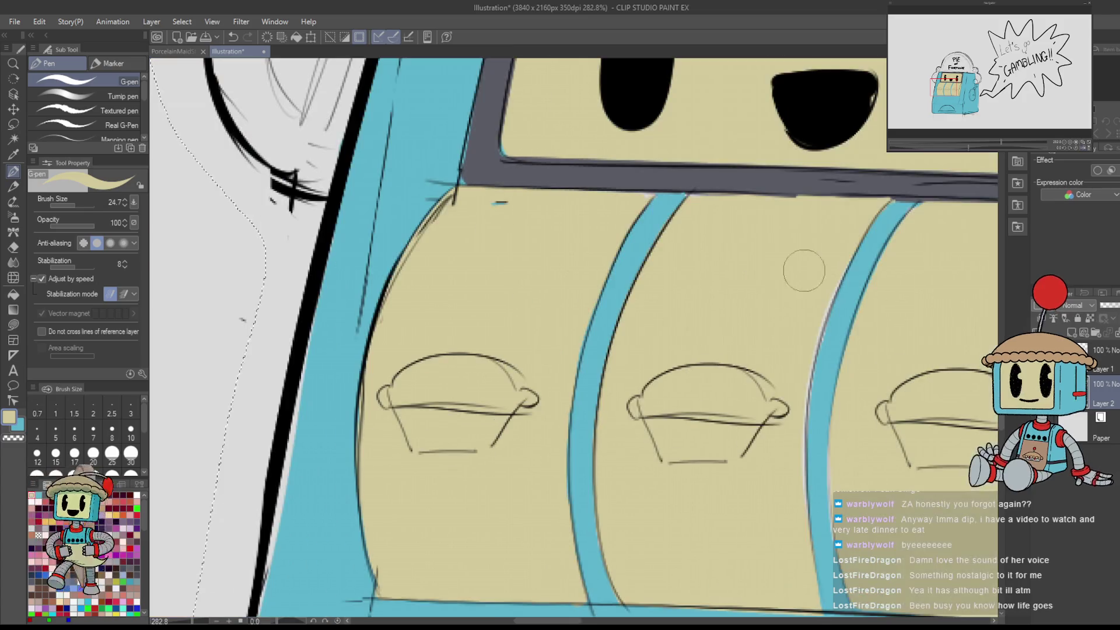
pyautogui.scroll(8, 558, 181)
pyautogui.press('[')
pyautogui.press('[')
pyautogui.press('[')
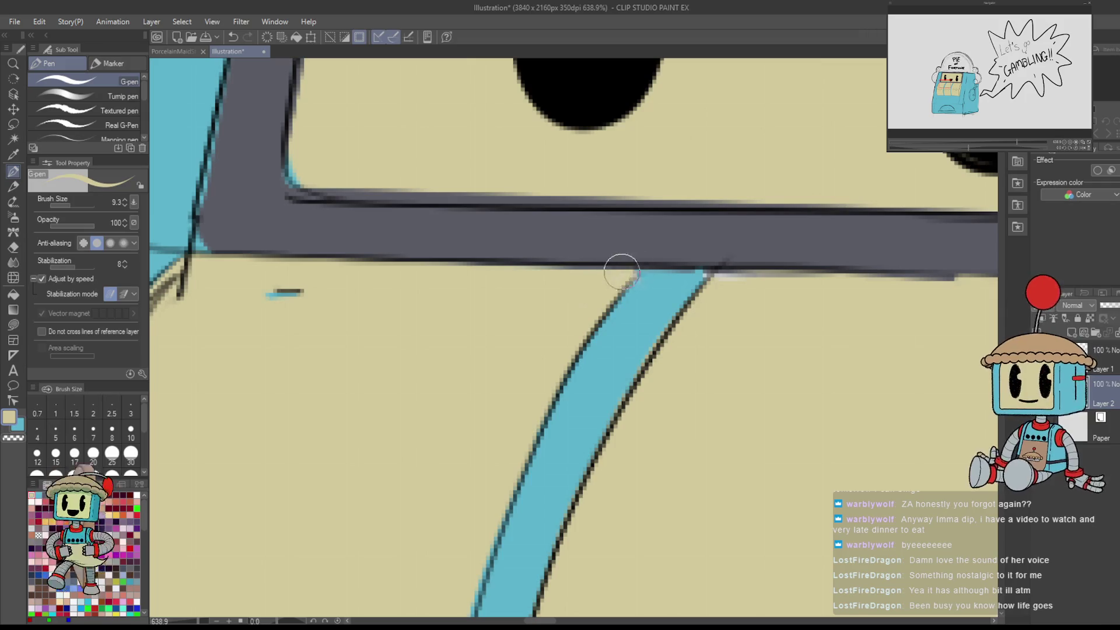
pyautogui.scroll(-4, 664, 277)
pyautogui.hotkey('ctrl', 'z')
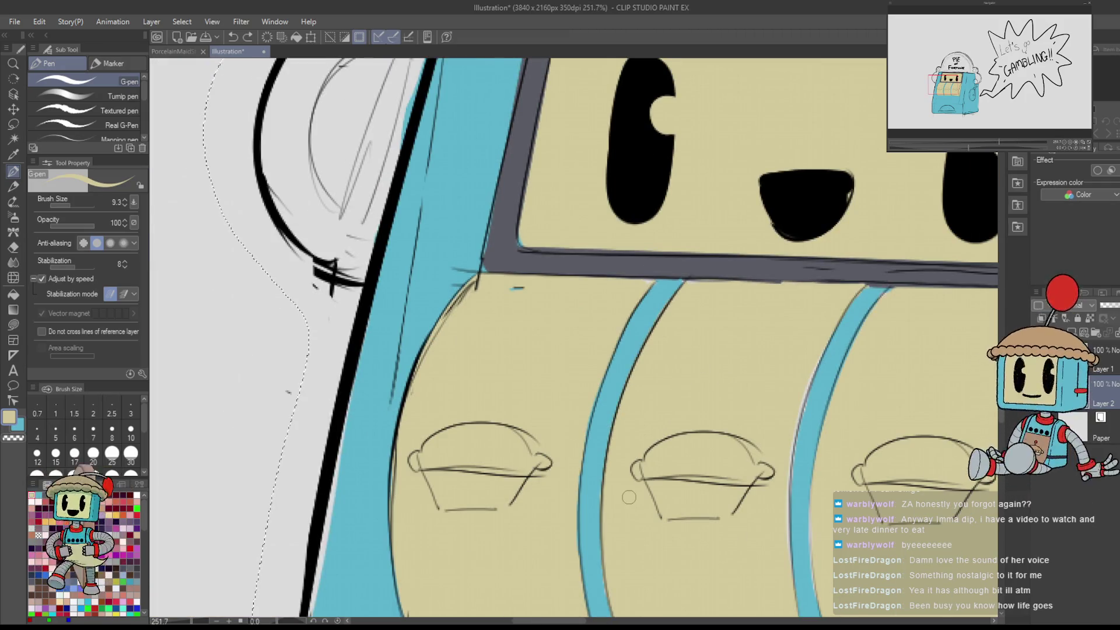
pyautogui.hotkey('ctrl', 'y')
pyautogui.scroll(4, 615, 257)
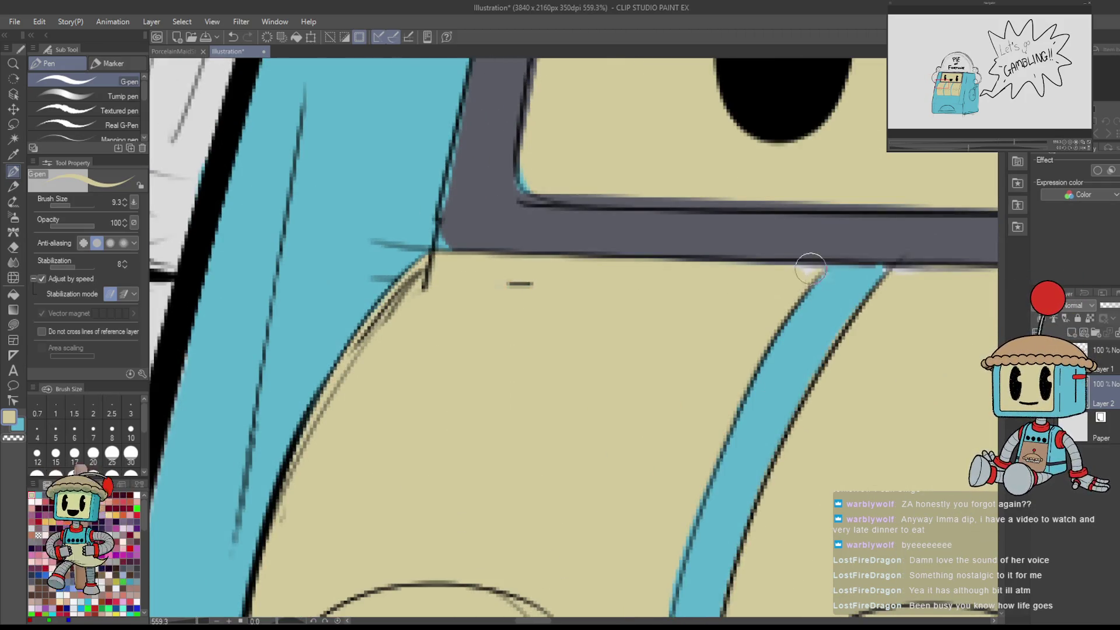
pyautogui.scroll(-5, 647, 330)
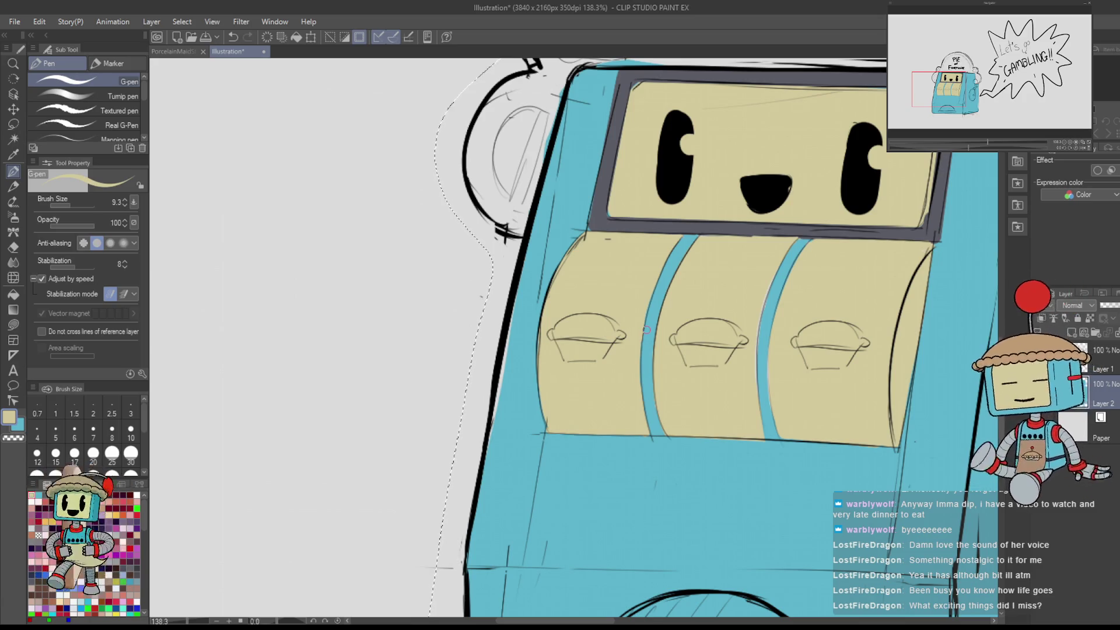
# - Eyedrop the screen frame's dark grey and draw a line along the reels' right edge
pyautogui.moveTo(1003, 322); pyautogui.dragTo(870, 326)
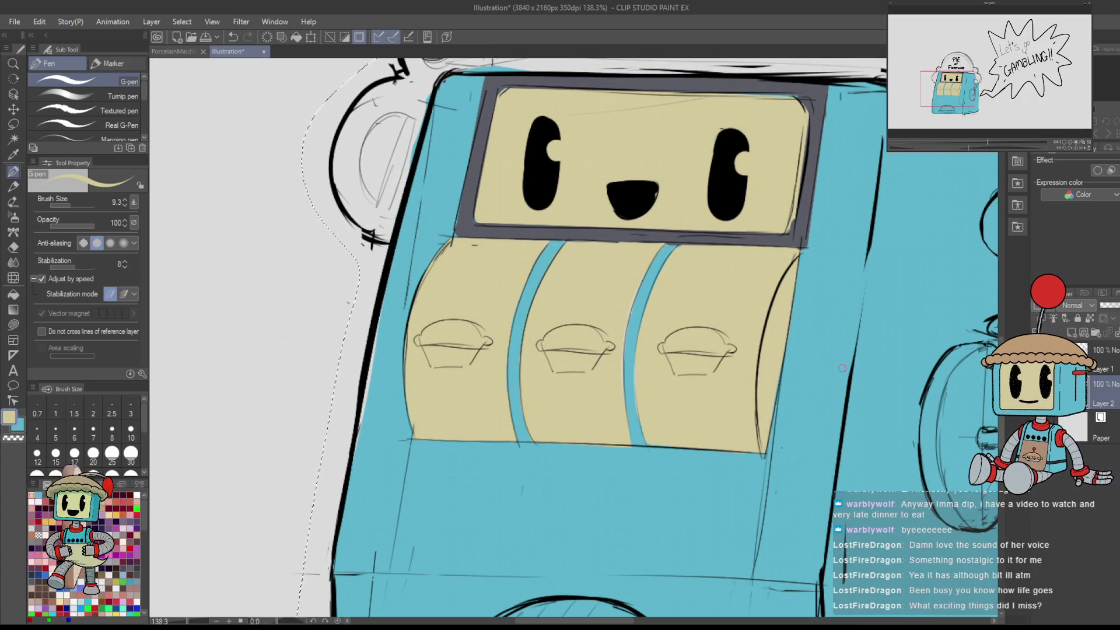
pyautogui.keyDown('alt'); pyautogui.click(805, 250); pyautogui.keyUp('alt')
pyautogui.moveTo(802, 250)
pyautogui.mouseDown()
pyautogui.moveTo(768, 458)
pyautogui.moveTo(412, 442)
pyautogui.mouseUp()
# - Rotate the view and draw dark grey lines along the reel box's lower-right edge
pyautogui.press('h')
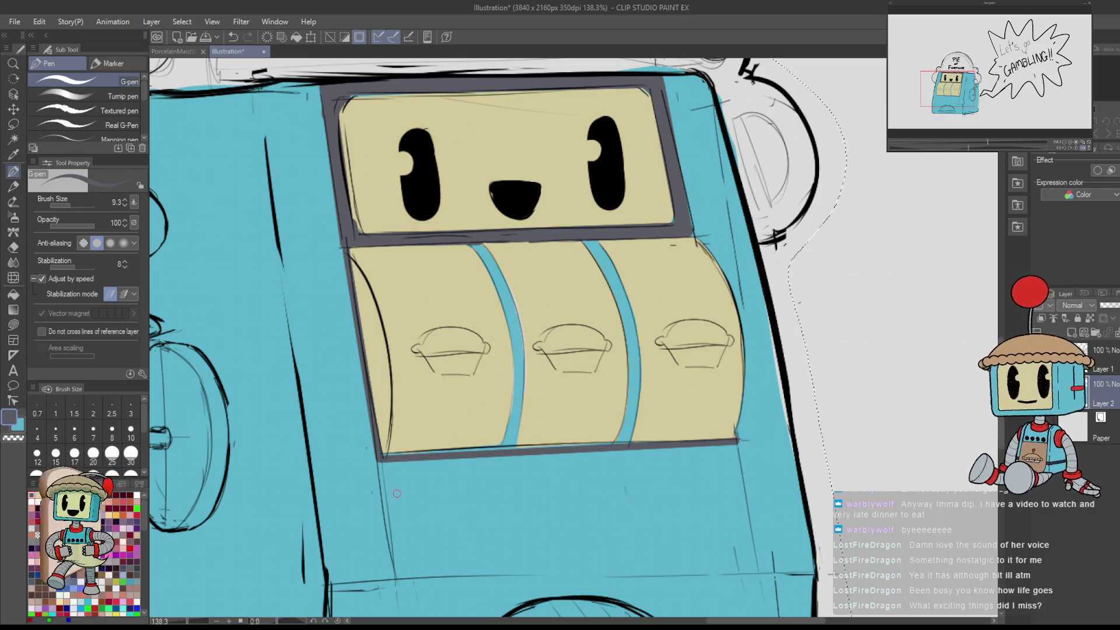
pyautogui.moveTo(396, 493)
pyautogui.mouseDown()
pyautogui.moveTo(467, 531)
pyautogui.moveTo(632, 501)
pyautogui.mouseUp()
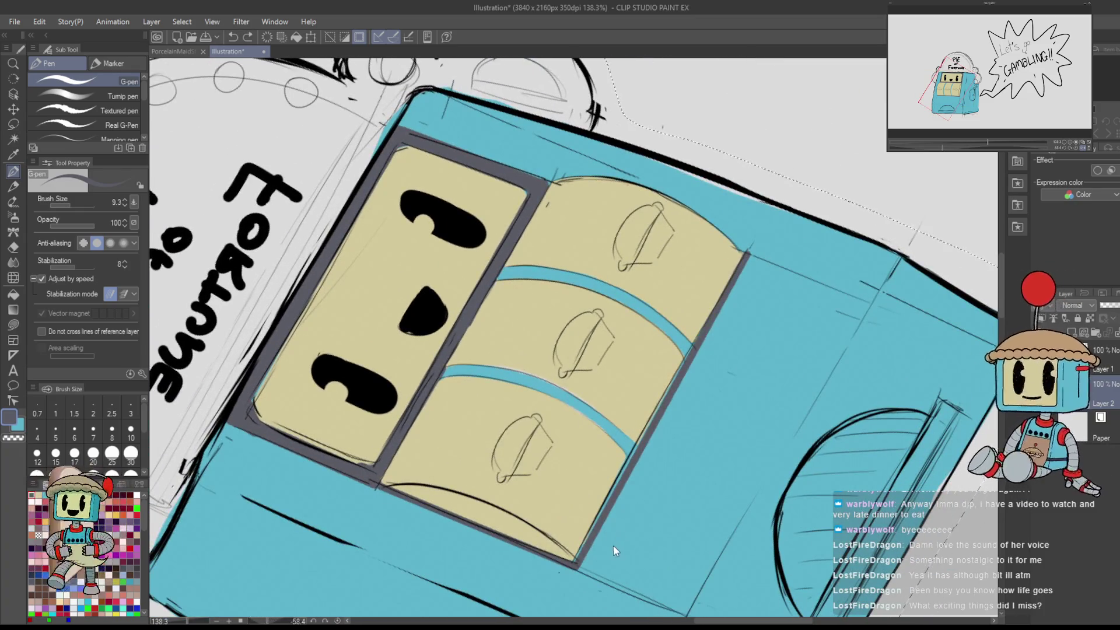
pyautogui.moveTo(578, 562); pyautogui.dragTo(661, 405)
pyautogui.moveTo(698, 340); pyautogui.dragTo(750, 253)
pyautogui.moveTo(740, 266); pyautogui.dragTo(575, 560)
# - Reset the canvas rotation and reframe the view on the three reels
pyautogui.hotkey('ctrl', '@')
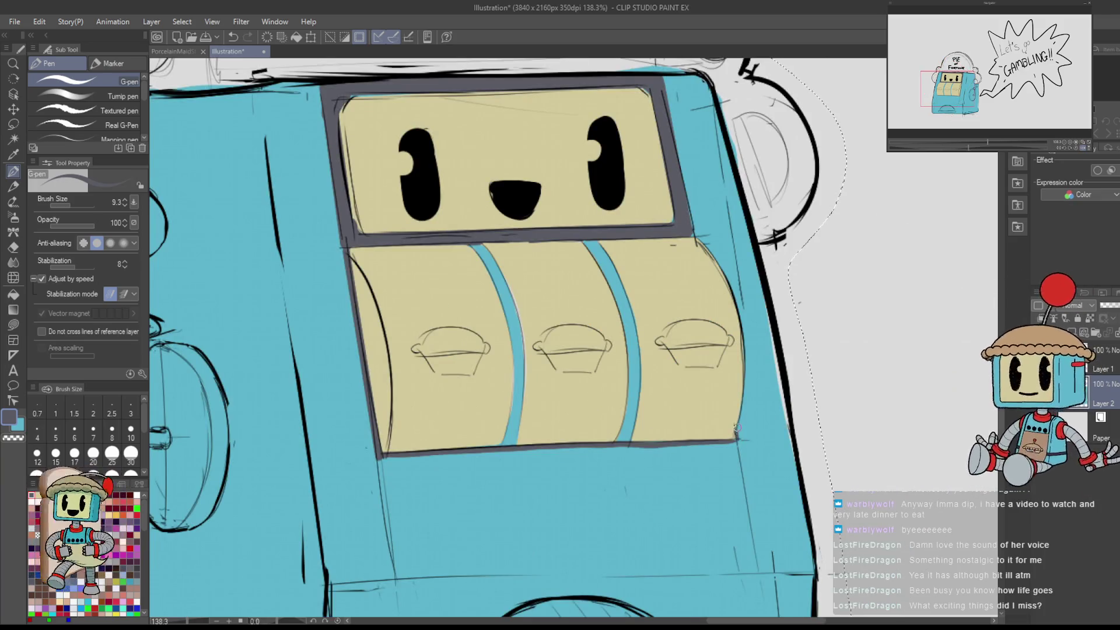
pyautogui.moveTo(749, 471); pyautogui.dragTo(853, 366)
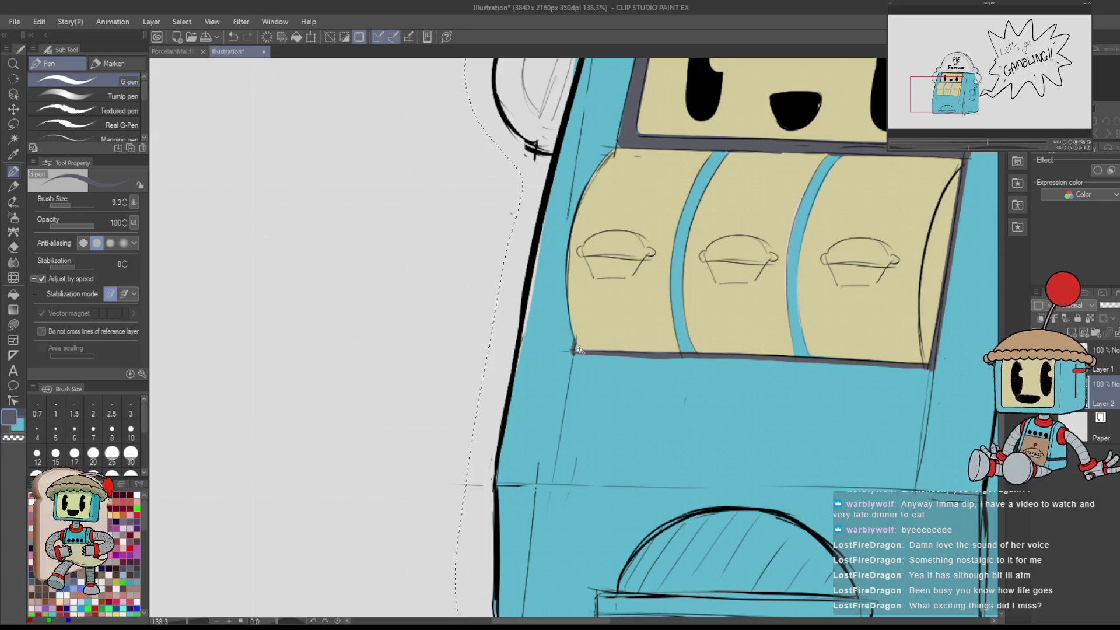
pyautogui.scroll(8, 578, 350)
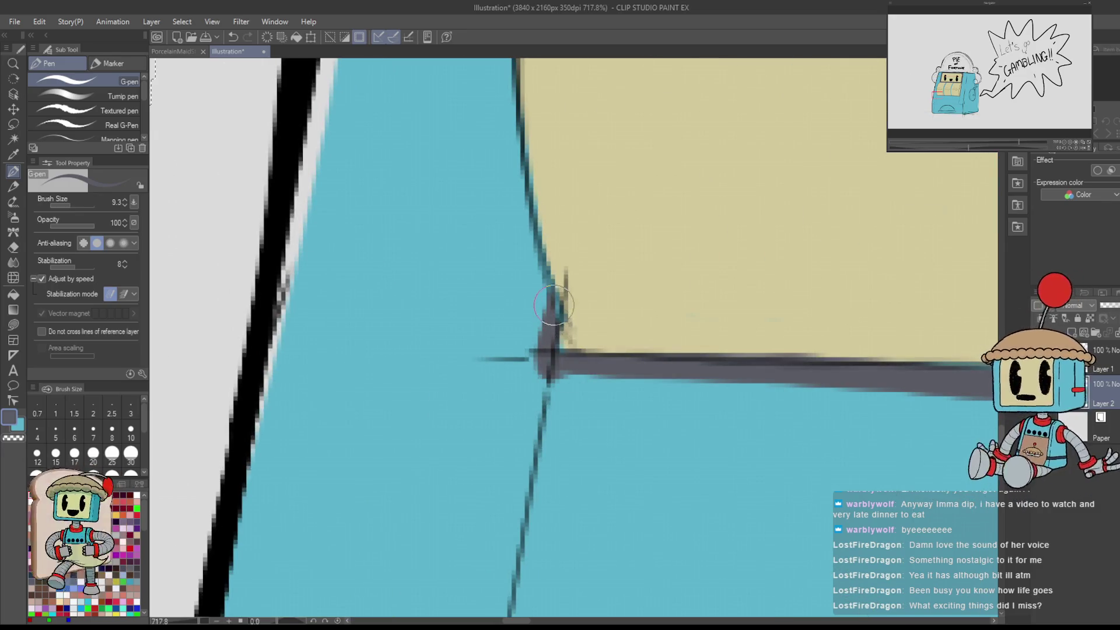
pyautogui.scroll(-5, 605, 382)
pyautogui.moveTo(605, 382); pyautogui.dragTo(606, 516)
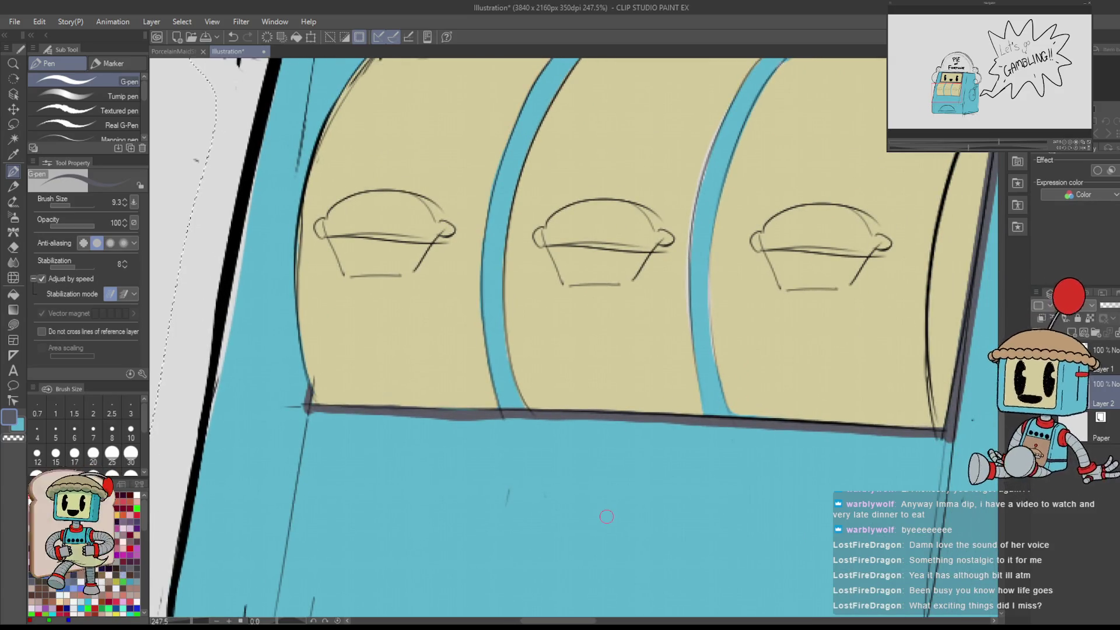
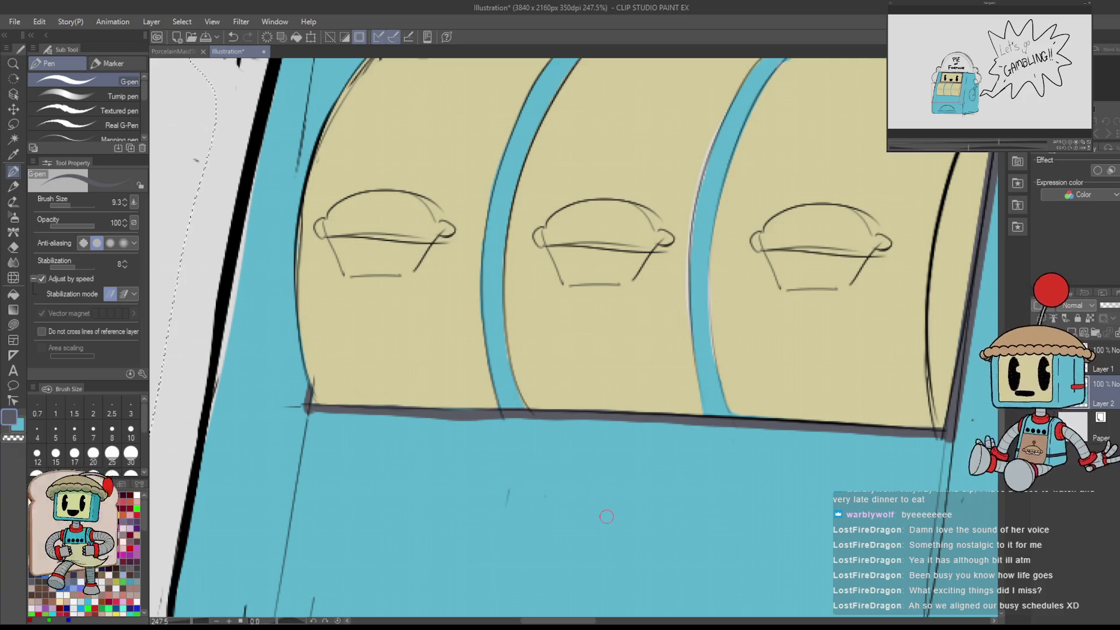
# - Try filling both reel dividers grey with the Fill tool, then undo both fills
pyautogui.scroll(-5, 848, 178)
pyautogui.scroll(4, 742, 253)
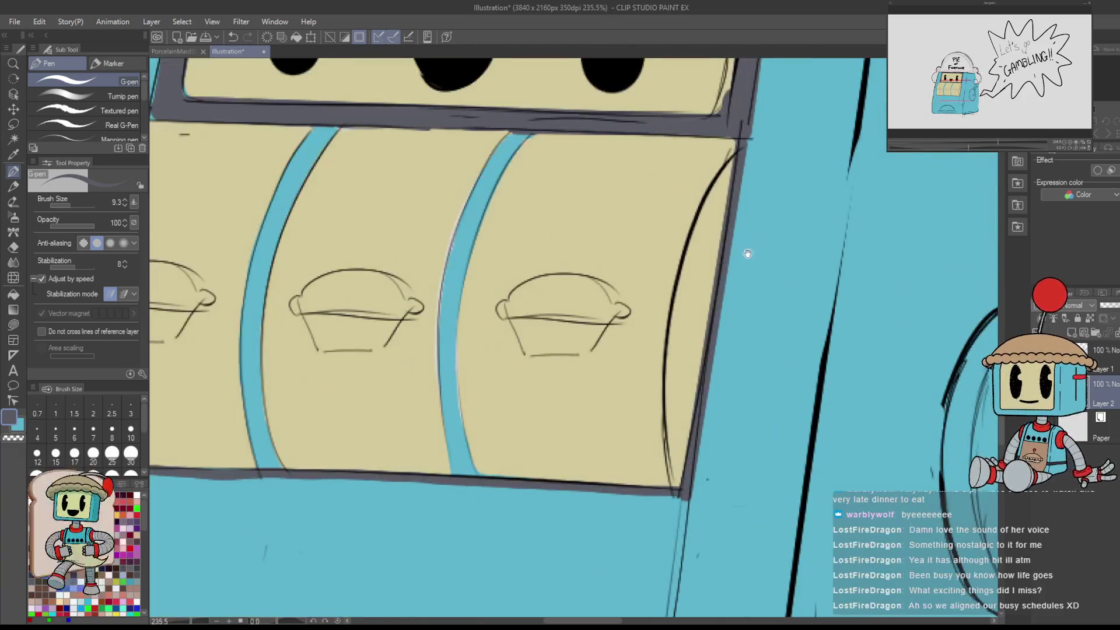
pyautogui.scroll(-2, 743, 252)
pyautogui.moveTo(878, 265)
pyautogui.mouseDown()
pyautogui.moveTo(735, 265)
pyautogui.moveTo(840, 327)
pyautogui.moveTo(799, 300)
pyautogui.mouseUp()
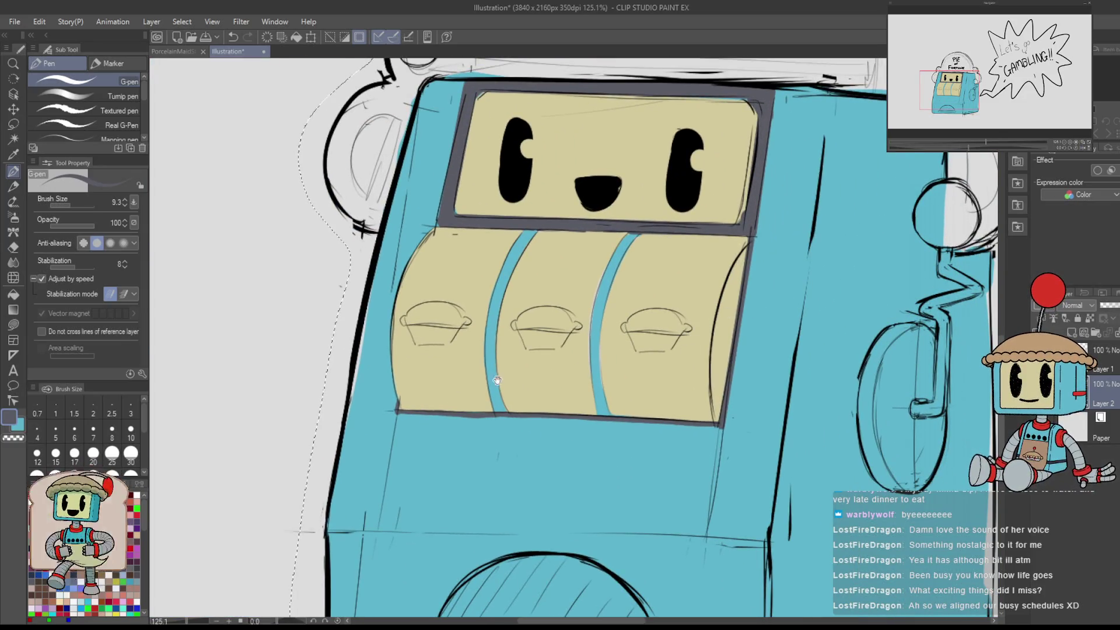
pyautogui.press('g')
pyautogui.click(502, 353)
pyautogui.click(607, 293)
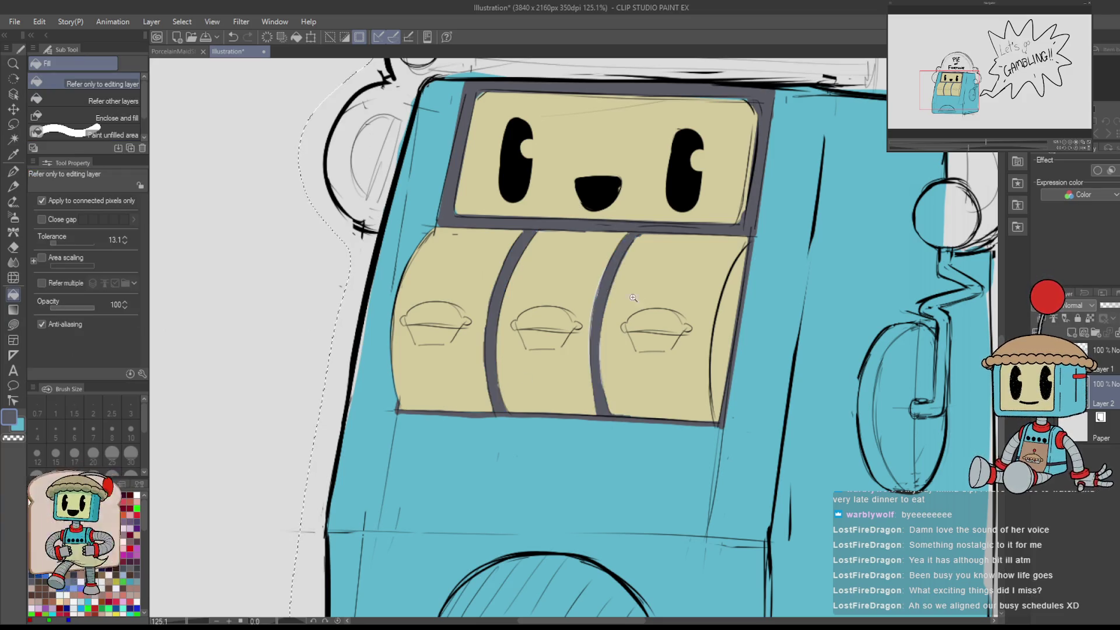
pyautogui.scroll(-3, 711, 313)
pyautogui.hotkey('ctrl', 'z')
pyautogui.scroll(4, 712, 314)
pyautogui.hotkey('ctrl', 'z')
# - Fill both dividers between the slot machine's reels red
pyautogui.scroll(-2, 733, 306)
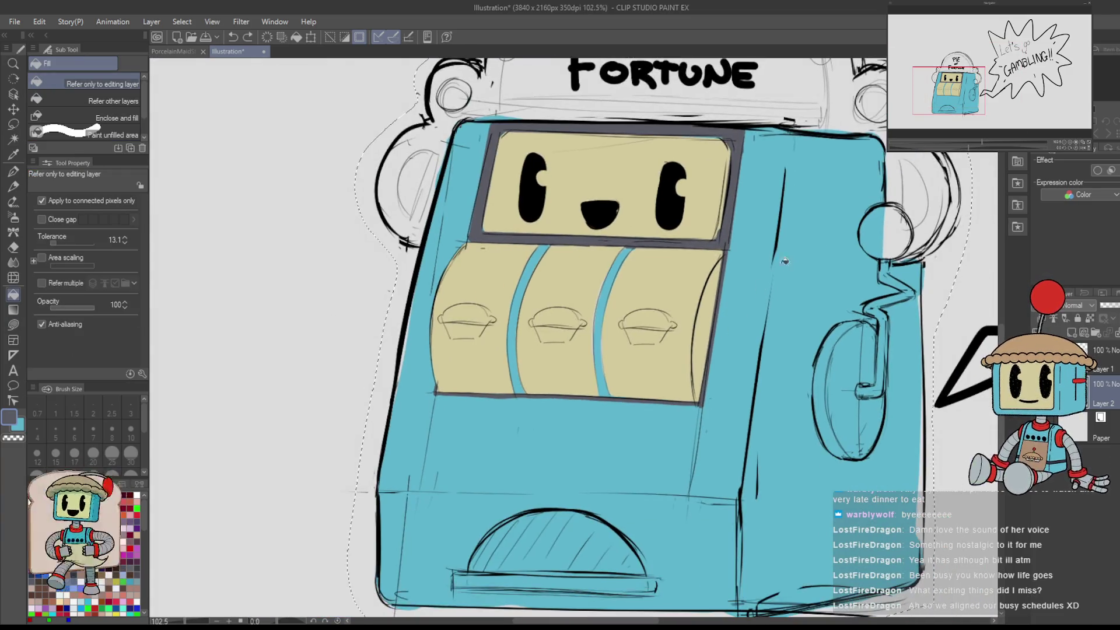
pyautogui.click(517, 299)
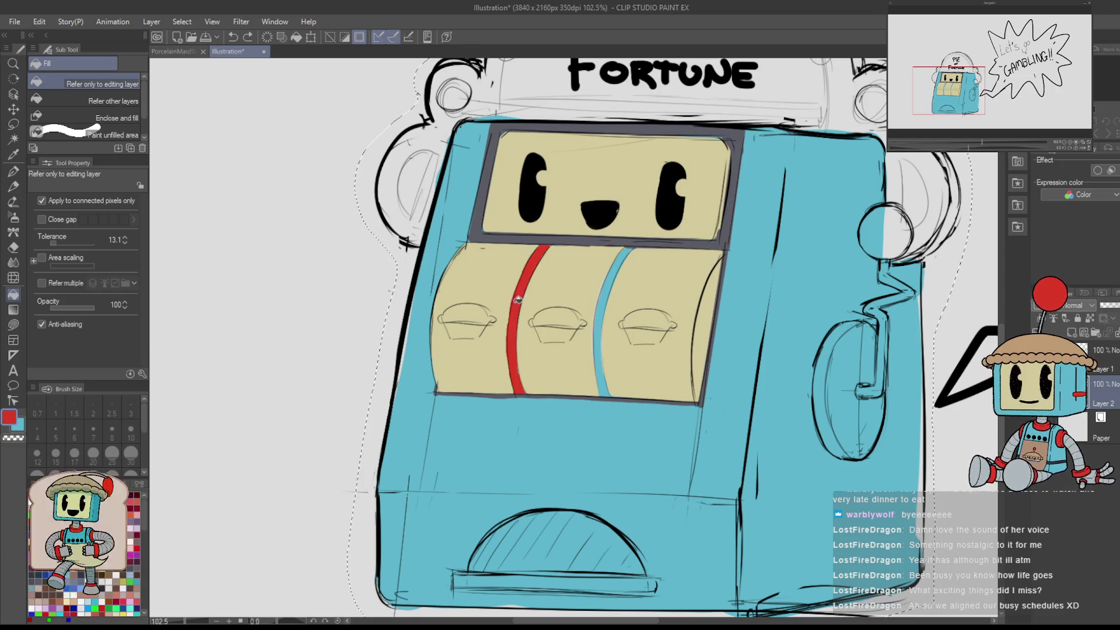
pyautogui.click(606, 298)
# - Draw a red line down the third reel's edge with the G-pen
pyautogui.scroll(-3, 606, 298)
pyautogui.scroll(2, 700, 245)
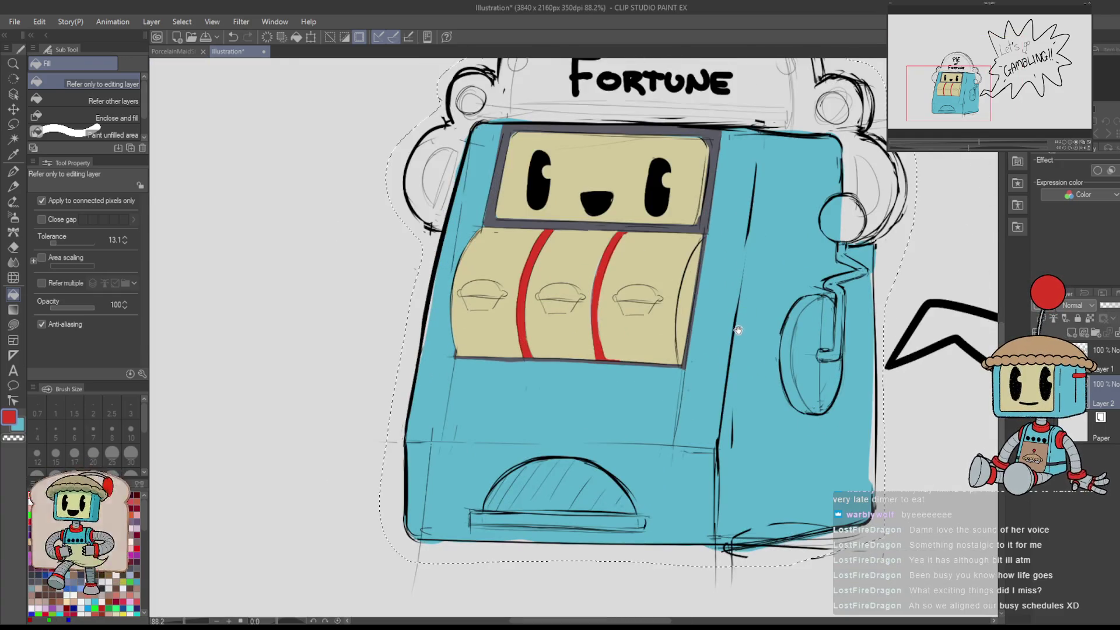
pyautogui.press('p')
pyautogui.moveTo(704, 234)
pyautogui.mouseDown()
pyautogui.moveTo(684, 366)
pyautogui.moveTo(633, 297)
pyautogui.mouseUp()
# - Trace the reels' right edge in red on a mirrored, tilted view, then restore the view
pyautogui.press('h')
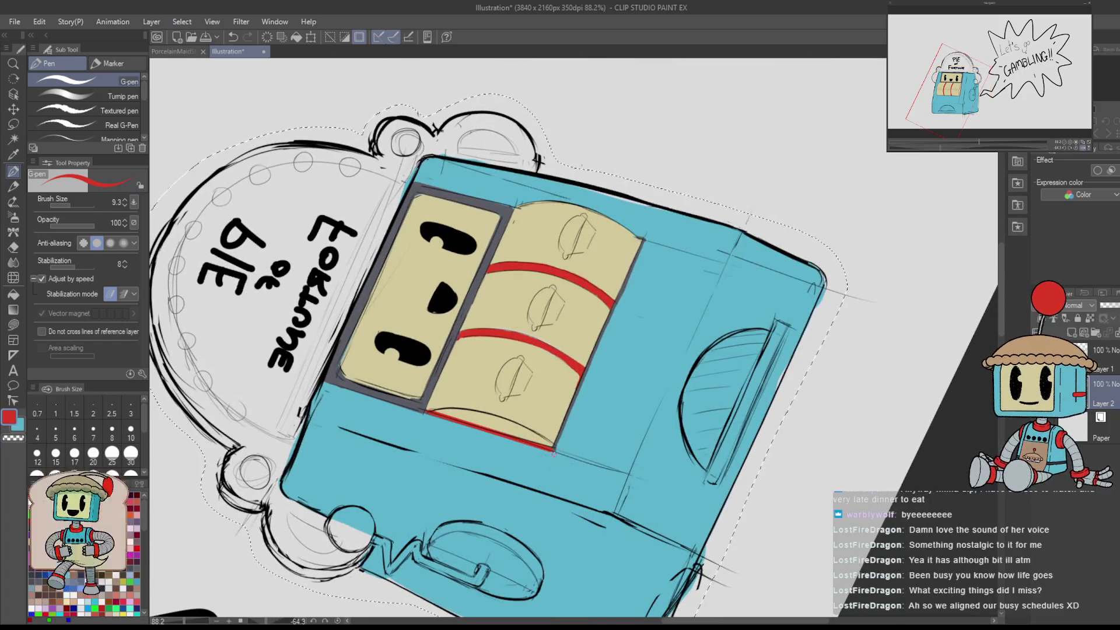
pyautogui.moveTo(554, 448); pyautogui.dragTo(644, 238)
pyautogui.moveTo(671, 189); pyautogui.dragTo(706, 395)
pyautogui.press('h')
pyautogui.scroll(-3, 715, 313)
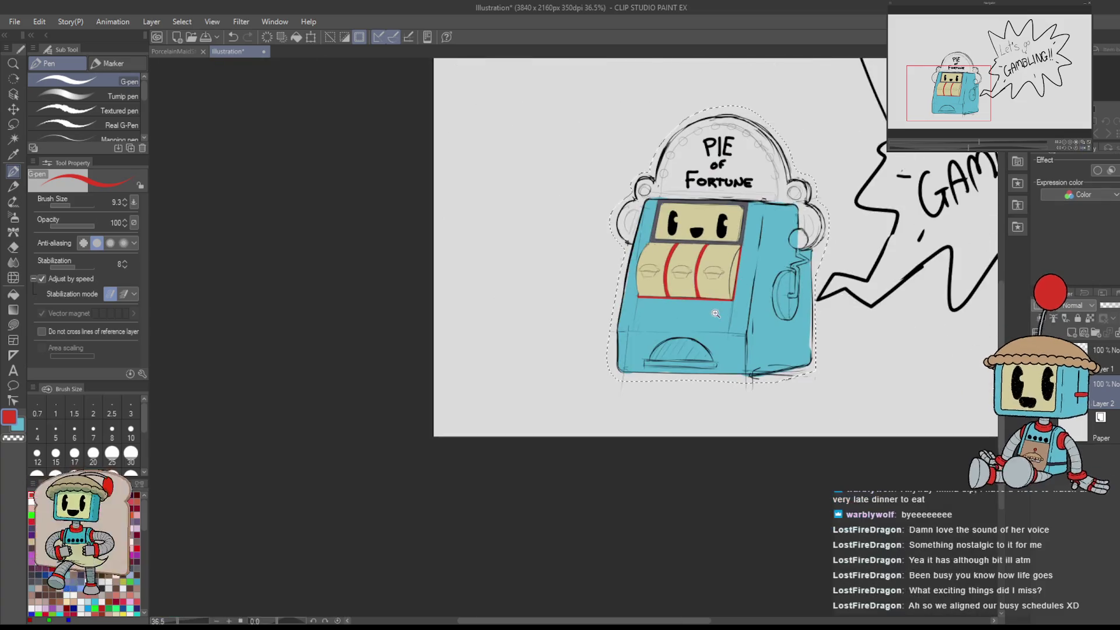
pyautogui.scroll(4, 714, 313)
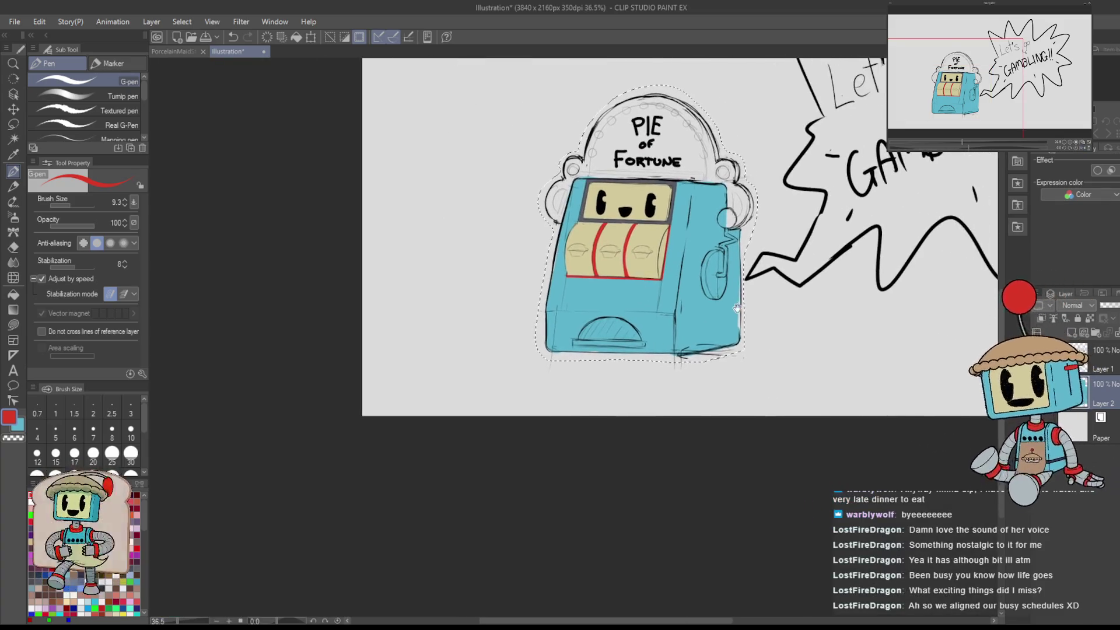
pyautogui.moveTo(642, 350)
pyautogui.mouseDown()
pyautogui.moveTo(795, 407)
pyautogui.moveTo(725, 435)
pyautogui.moveTo(737, 283)
pyautogui.moveTo(747, 278)
pyautogui.mouseUp()
# - Paint a large red ball atop the slot machine's lever
pyautogui.press('h')
pyautogui.press('h')
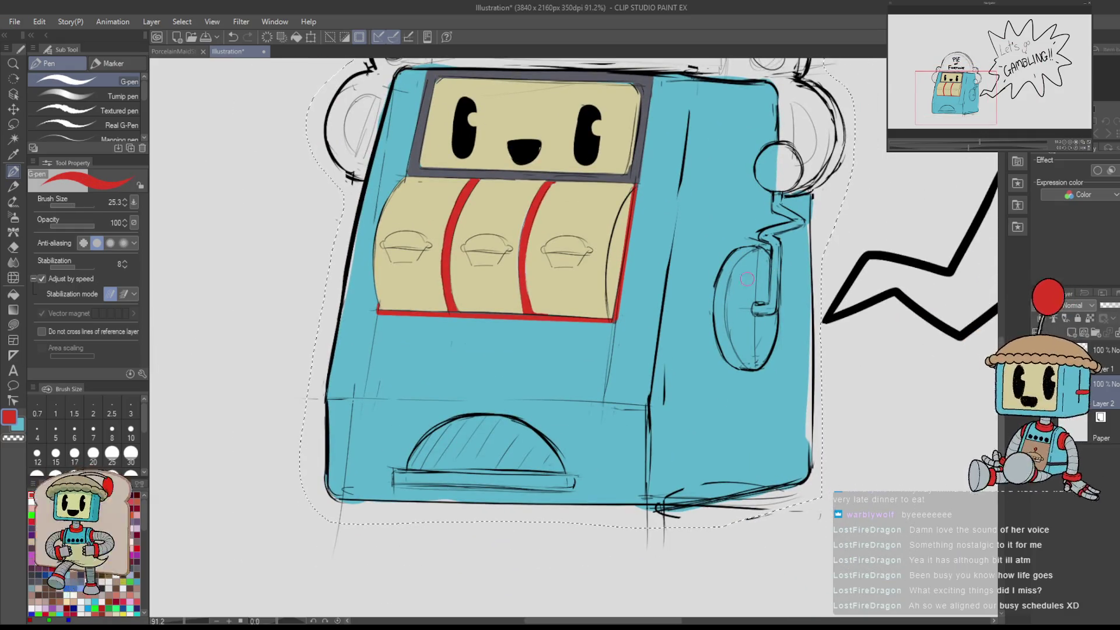
pyautogui.moveTo(777, 160); pyautogui.dragTo(781, 158)
pyautogui.click(777, 167)
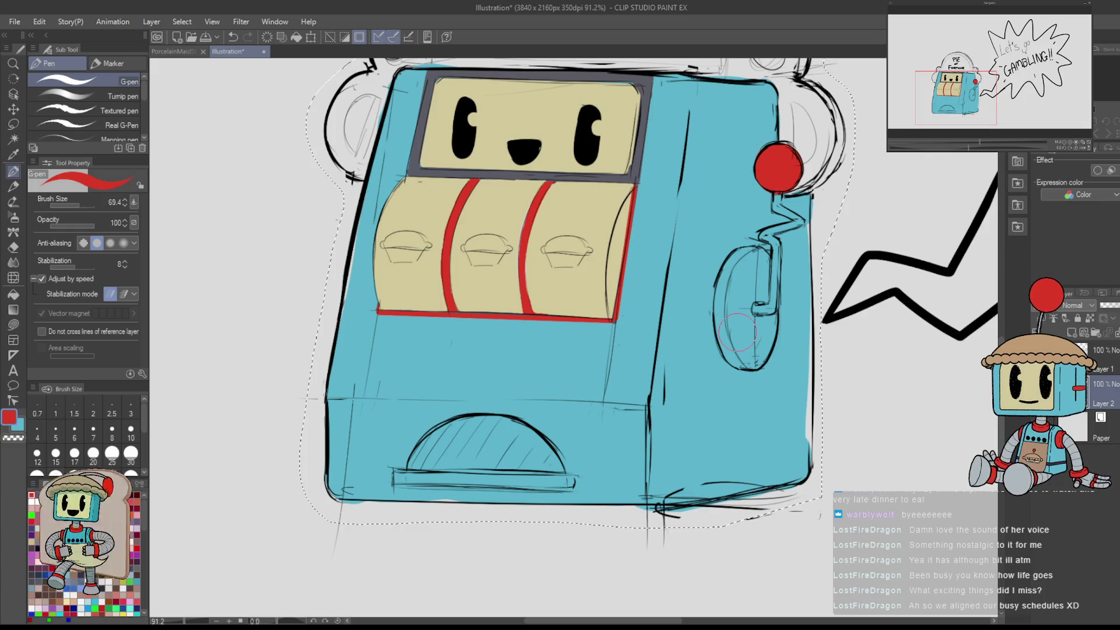
# - Paint the machine's left ear tan, then make the brush smaller
pyautogui.scroll(-2, 737, 333)
pyautogui.moveTo(758, 350)
pyautogui.mouseDown()
pyautogui.moveTo(781, 327)
pyautogui.moveTo(795, 389)
pyautogui.mouseUp()
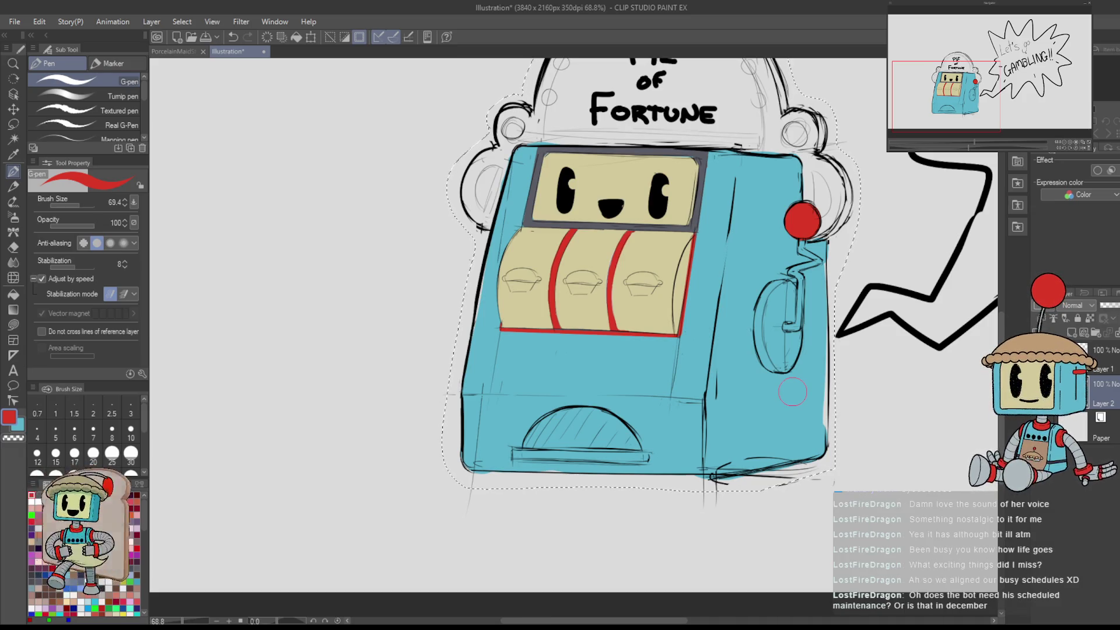
pyautogui.moveTo(868, 235); pyautogui.dragTo(811, 291)
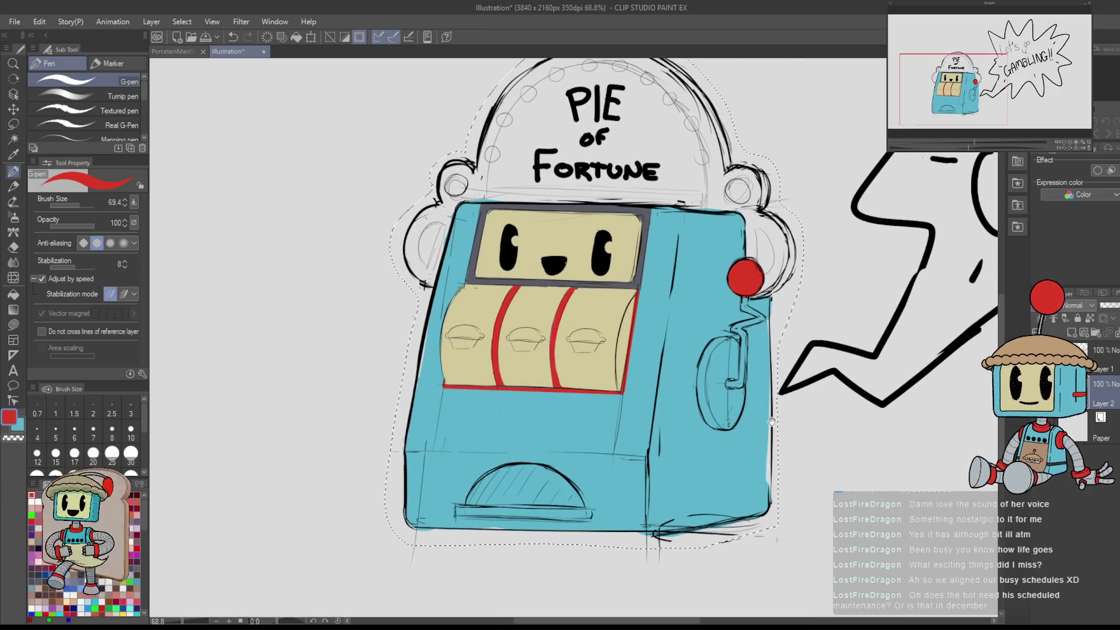
pyautogui.moveTo(418, 242)
pyautogui.mouseDown()
pyautogui.moveTo(423, 230)
pyautogui.moveTo(421, 260)
pyautogui.moveTo(429, 245)
pyautogui.moveTo(439, 264)
pyautogui.moveTo(461, 178)
pyautogui.moveTo(452, 186)
pyautogui.moveTo(470, 185)
pyautogui.mouseUp()
pyautogui.press('[')
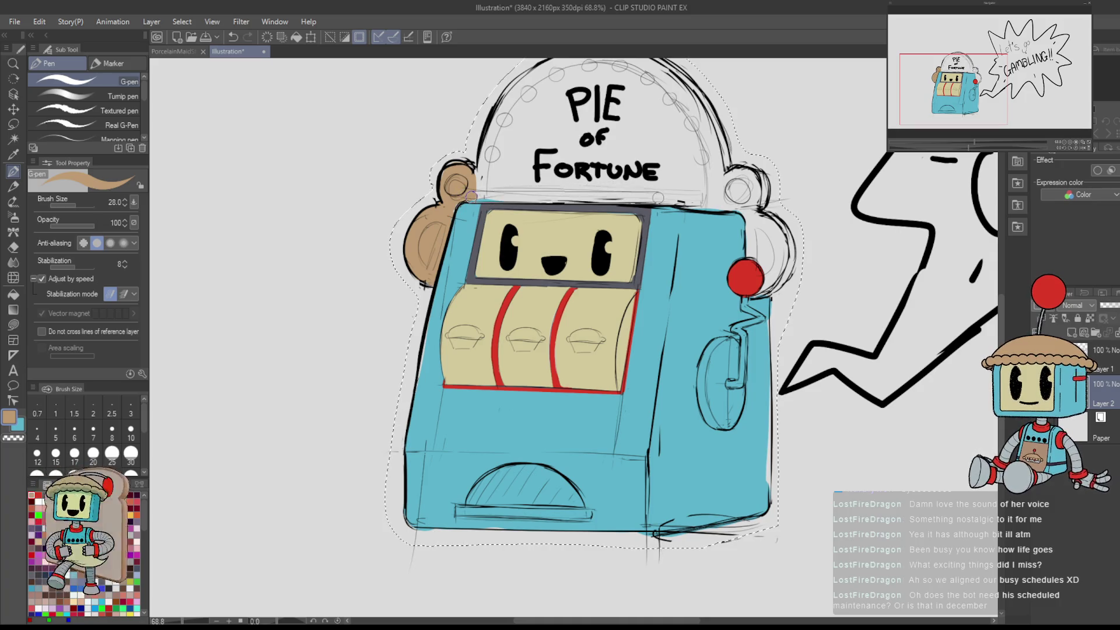
# - Paint the machine's top edge and right ear tan
pyautogui.moveTo(466, 194)
pyautogui.mouseDown()
pyautogui.moveTo(739, 205)
pyautogui.moveTo(765, 265)
pyautogui.mouseUp()
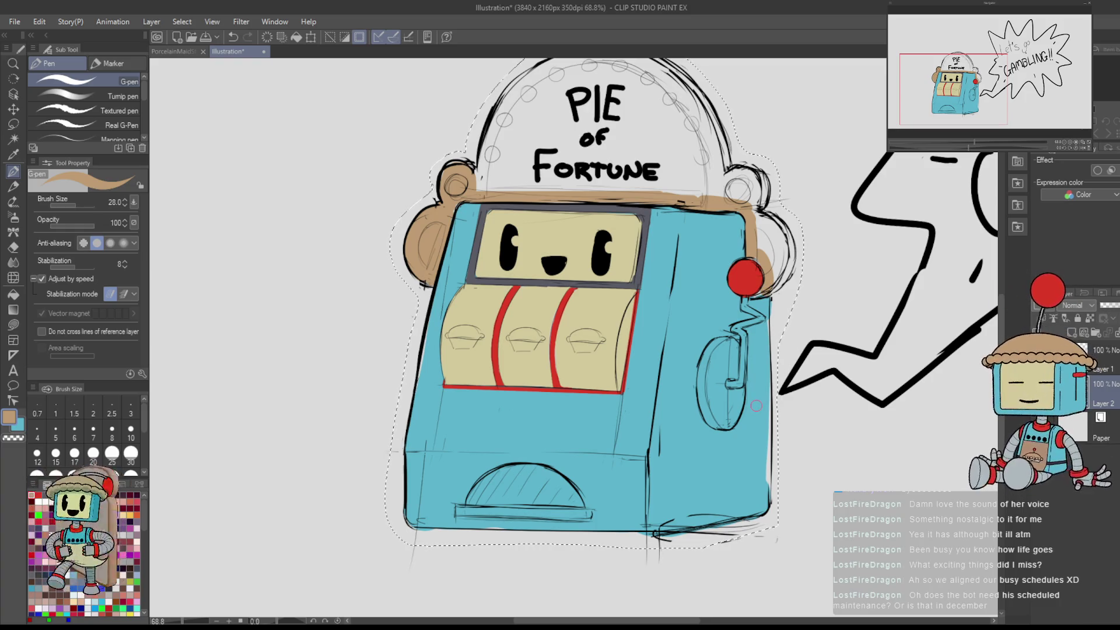
pyautogui.press('h')
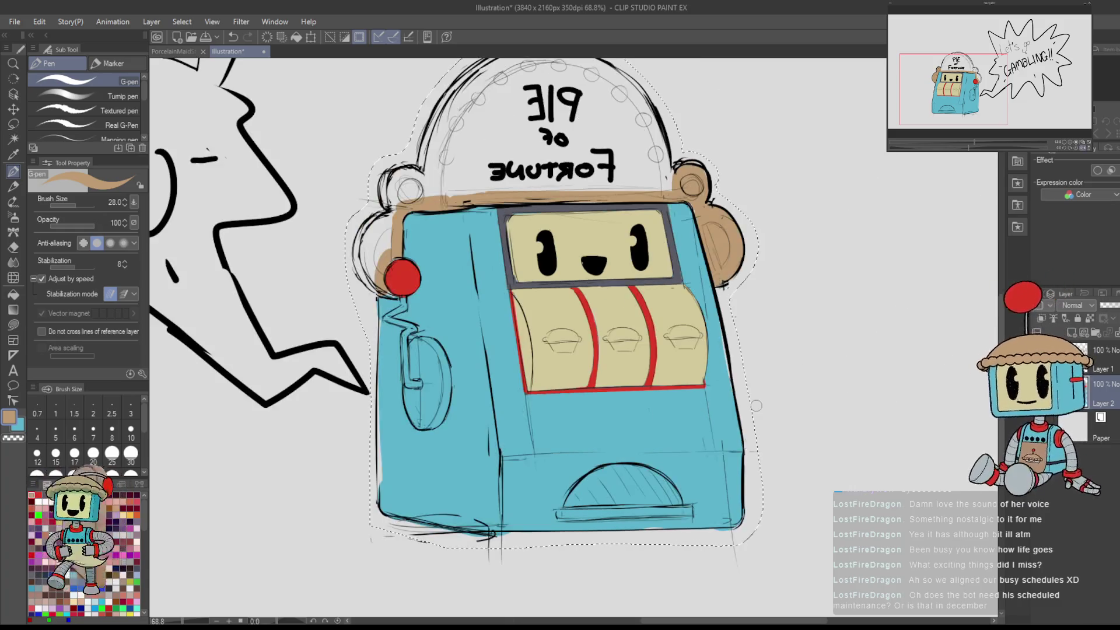
pyautogui.press('h')
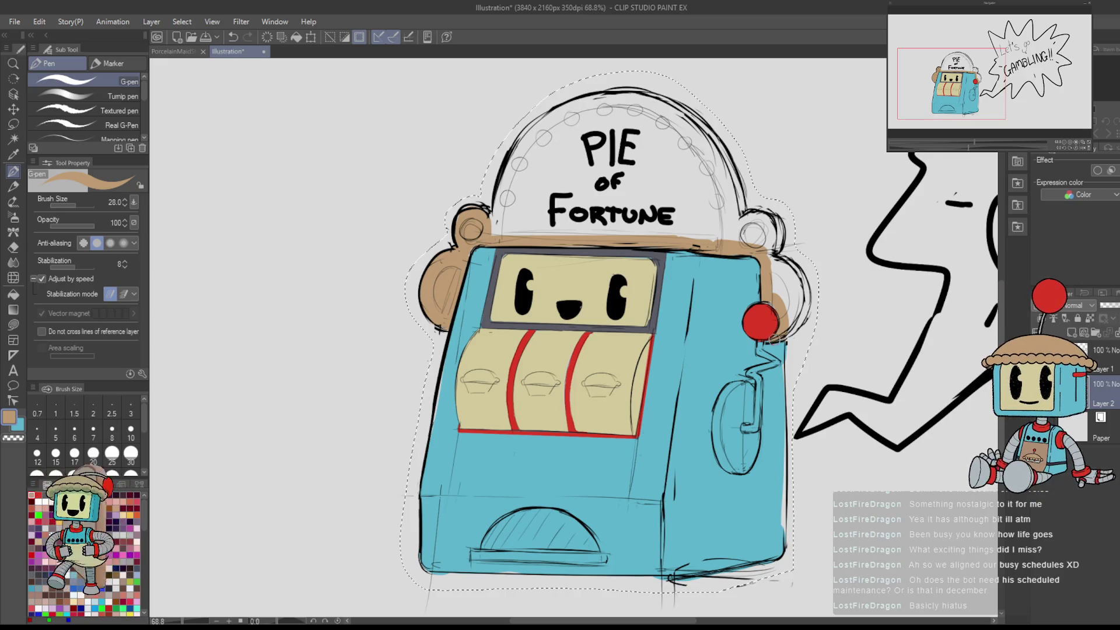
pyautogui.moveTo(786, 333)
pyautogui.mouseDown()
pyautogui.moveTo(800, 303)
pyautogui.moveTo(777, 257)
pyautogui.moveTo(796, 282)
pyautogui.moveTo(784, 276)
pyautogui.mouseUp()
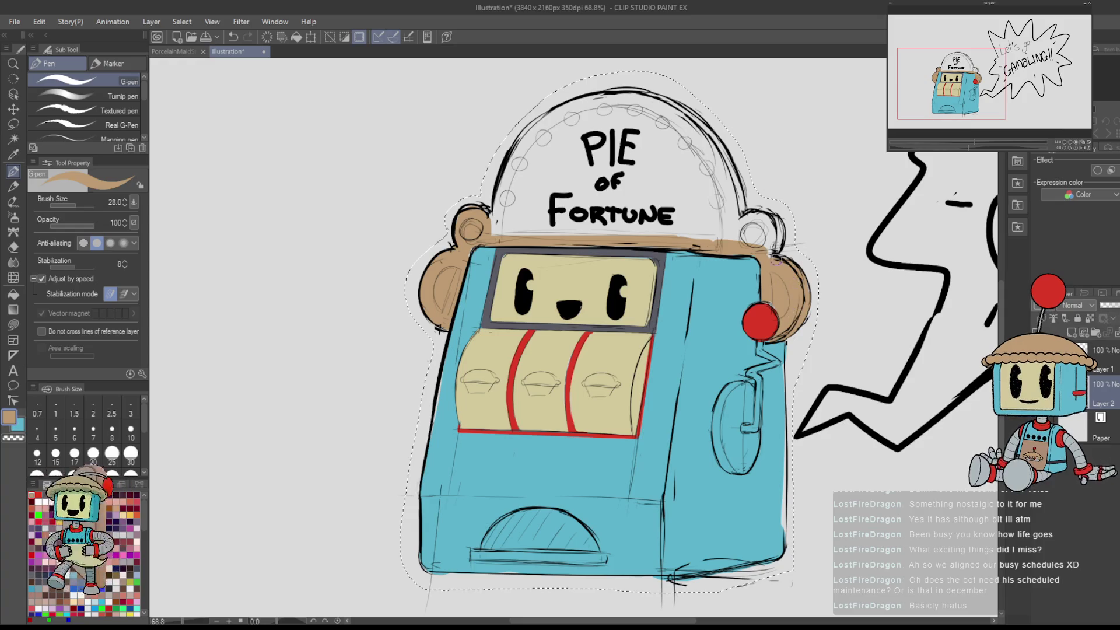
# - With a larger brush, paint the left ear top and the dome tan, erasing the dome's overspill
pyautogui.moveTo(749, 233); pyautogui.dragTo(773, 233)
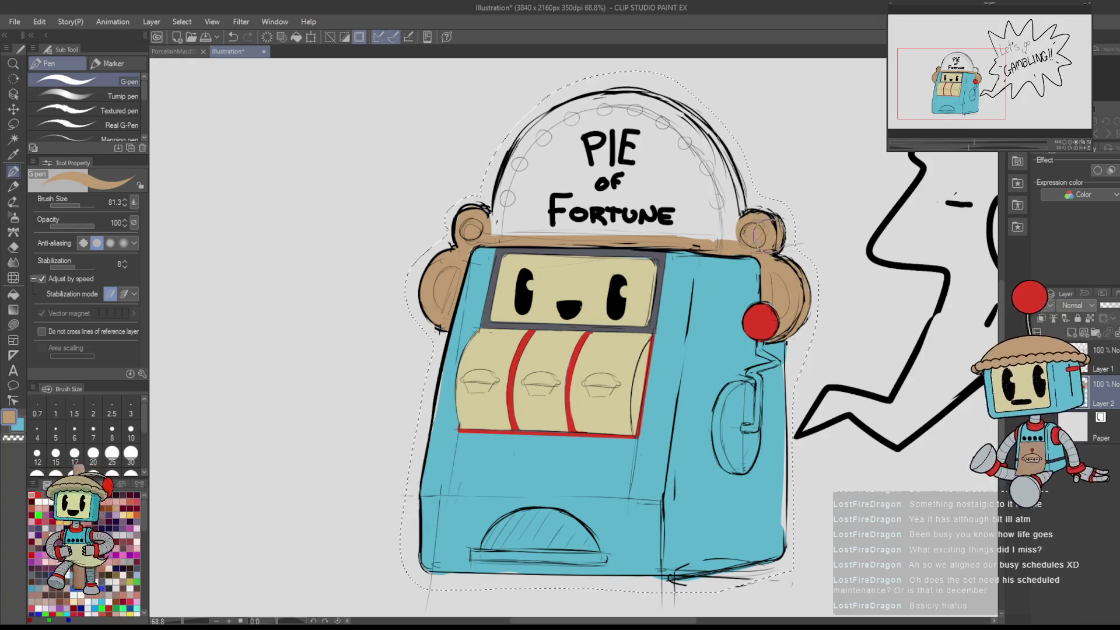
pyautogui.moveTo(500, 218)
pyautogui.mouseDown()
pyautogui.moveTo(469, 221)
pyautogui.moveTo(505, 222)
pyautogui.moveTo(495, 225)
pyautogui.moveTo(545, 145)
pyautogui.moveTo(624, 105)
pyautogui.mouseUp()
pyautogui.press('h')
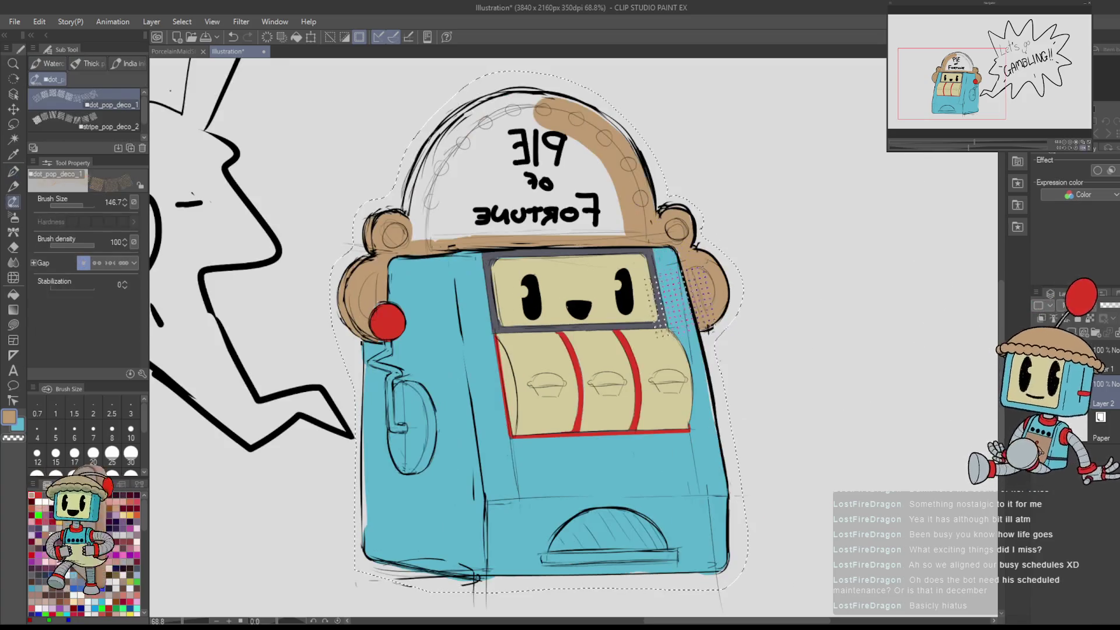
pyautogui.moveTo(760, 346)
pyautogui.mouseDown()
pyautogui.moveTo(671, 201)
pyautogui.moveTo(700, 175)
pyautogui.moveTo(671, 202)
pyautogui.moveTo(641, 274)
pyautogui.moveTo(676, 344)
pyautogui.moveTo(708, 368)
pyautogui.moveTo(727, 331)
pyautogui.moveTo(723, 280)
pyautogui.moveTo(694, 244)
pyautogui.moveTo(712, 256)
pyautogui.moveTo(747, 177)
pyautogui.mouseUp()
pyautogui.press('e')
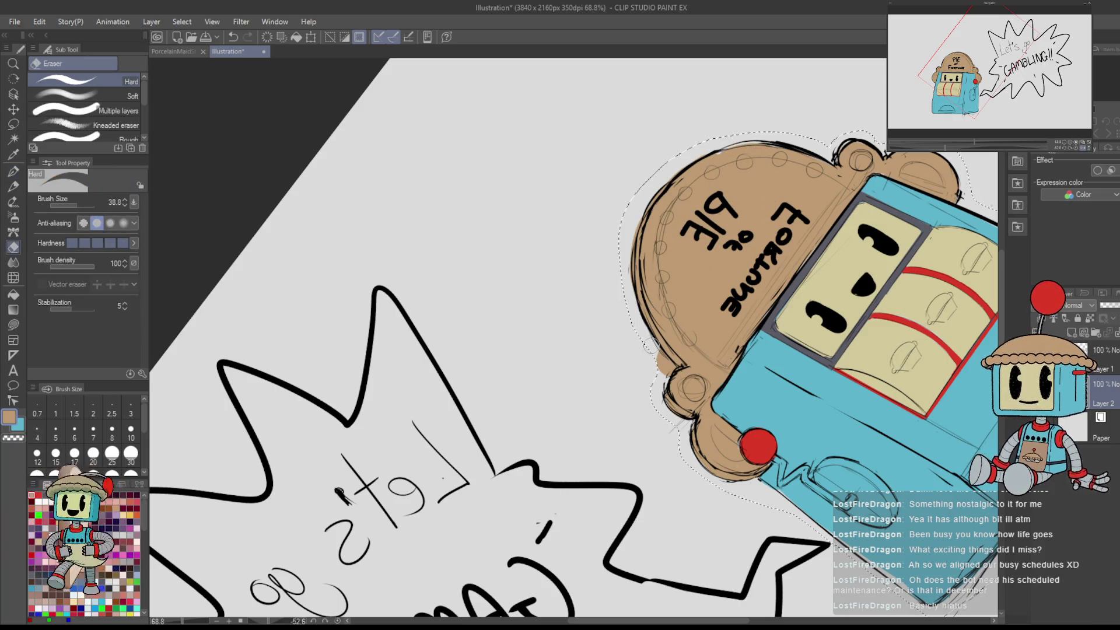
pyautogui.moveTo(666, 364)
pyautogui.mouseDown()
pyautogui.moveTo(659, 353)
pyautogui.moveTo(669, 372)
pyautogui.moveTo(813, 262)
pyautogui.moveTo(892, 323)
pyautogui.mouseUp()
pyautogui.press('p')
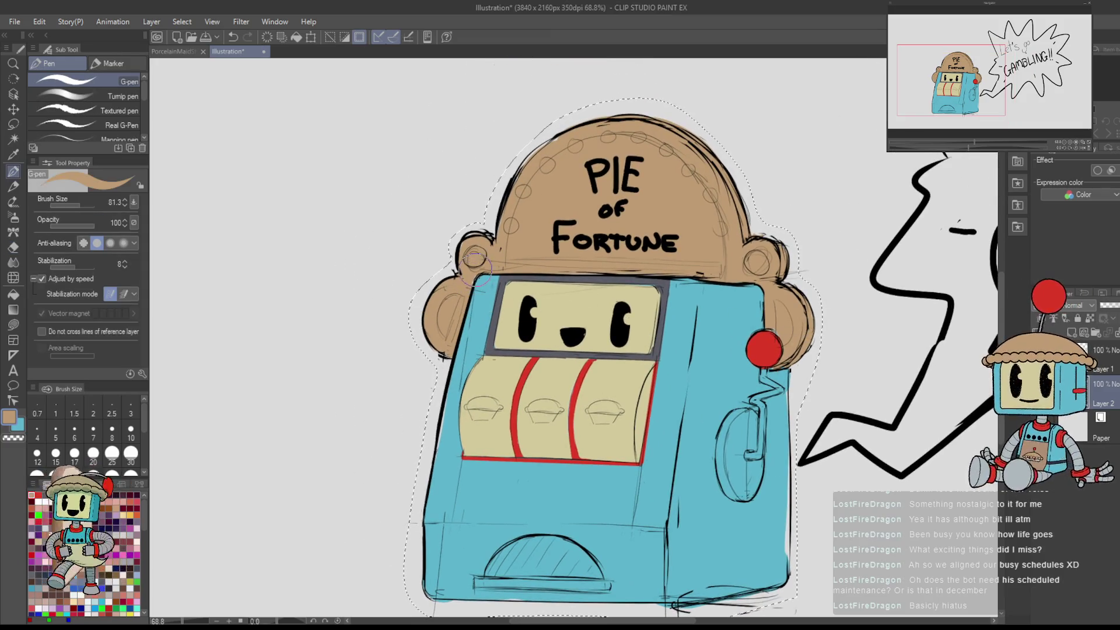
pyautogui.moveTo(840, 430)
pyautogui.mouseDown()
pyautogui.moveTo(825, 364)
pyautogui.moveTo(791, 297)
pyautogui.mouseUp()
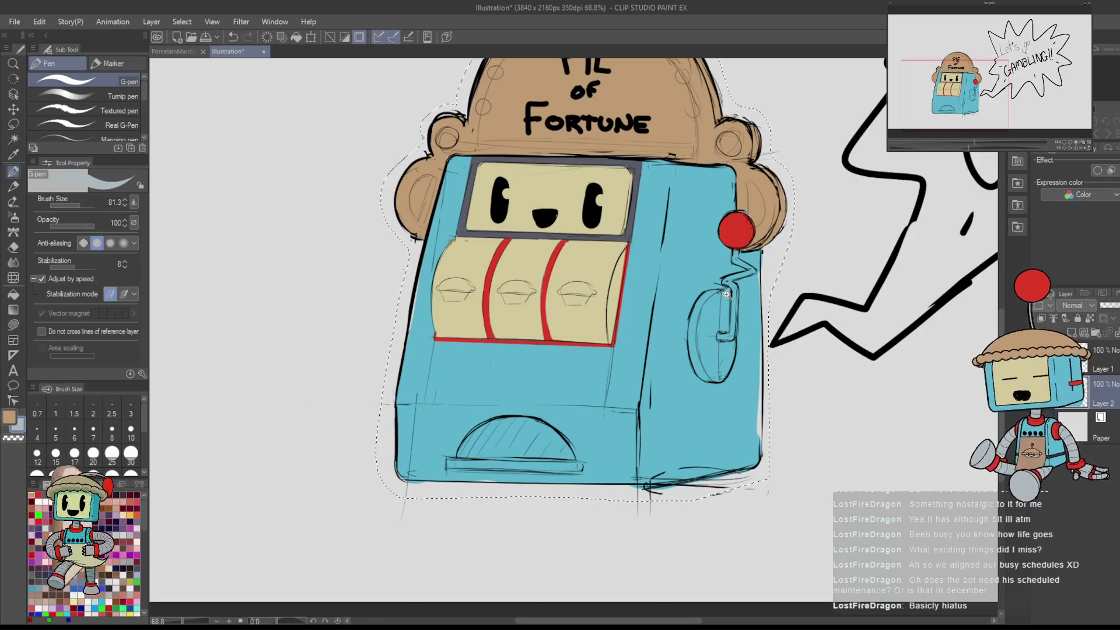
# - Nudge the brush size up and reposition the mirrored view across the slot machine
pyautogui.scroll(3, 702, 296)
pyautogui.scroll(-3, 729, 327)
pyautogui.scroll(1, 763, 373)
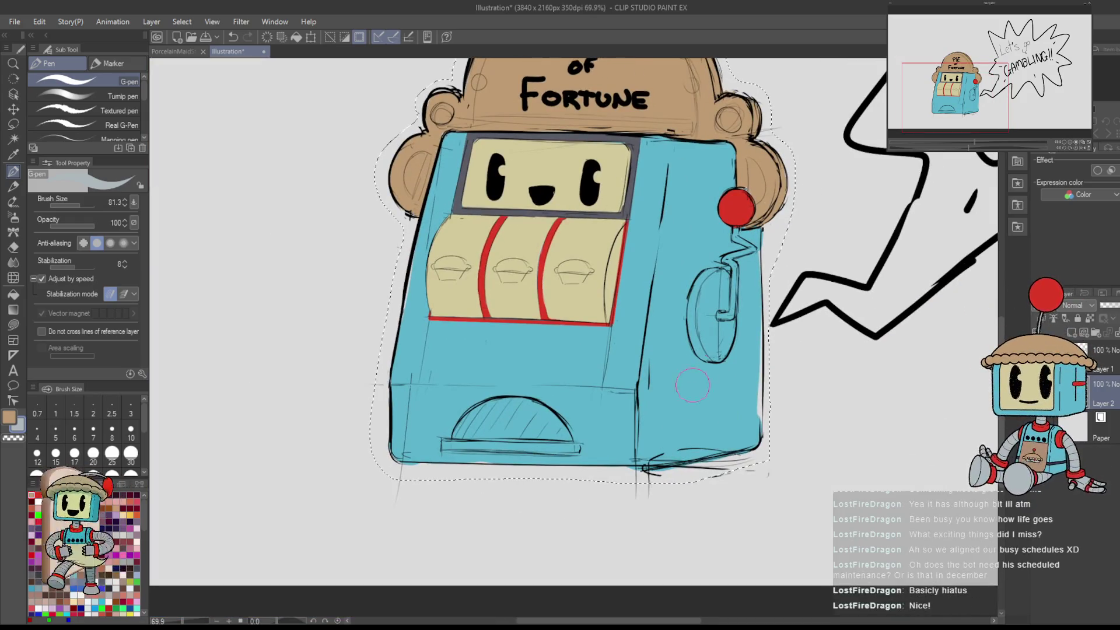
pyautogui.scroll(2, 735, 294)
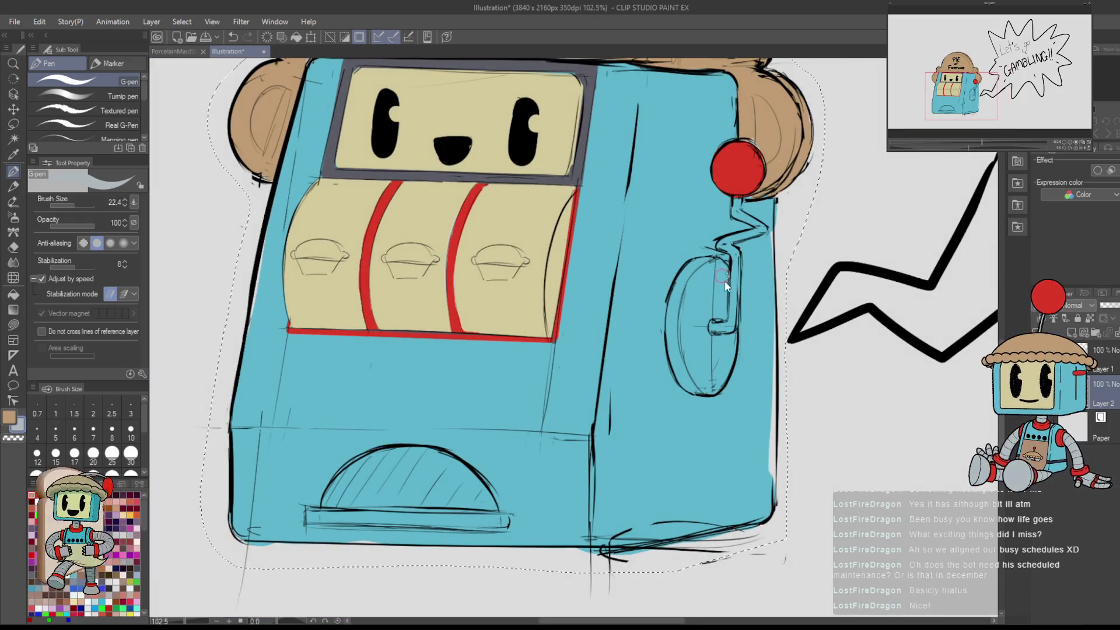
pyautogui.moveTo(718, 327); pyautogui.dragTo(734, 260)
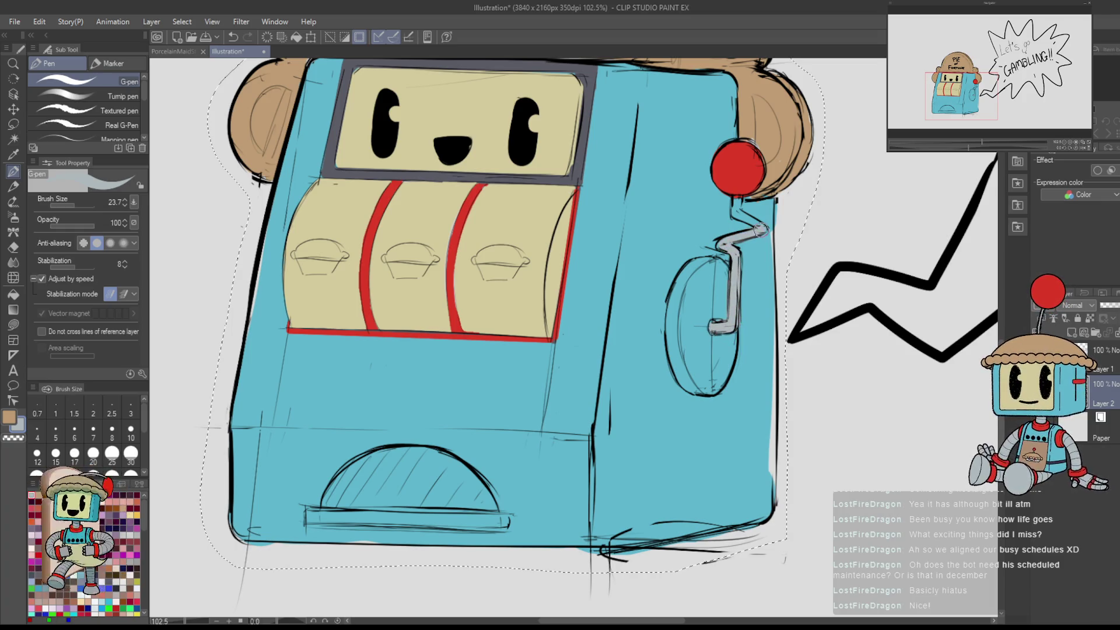
pyautogui.scroll(-3, 747, 299)
pyautogui.scroll(2, 747, 299)
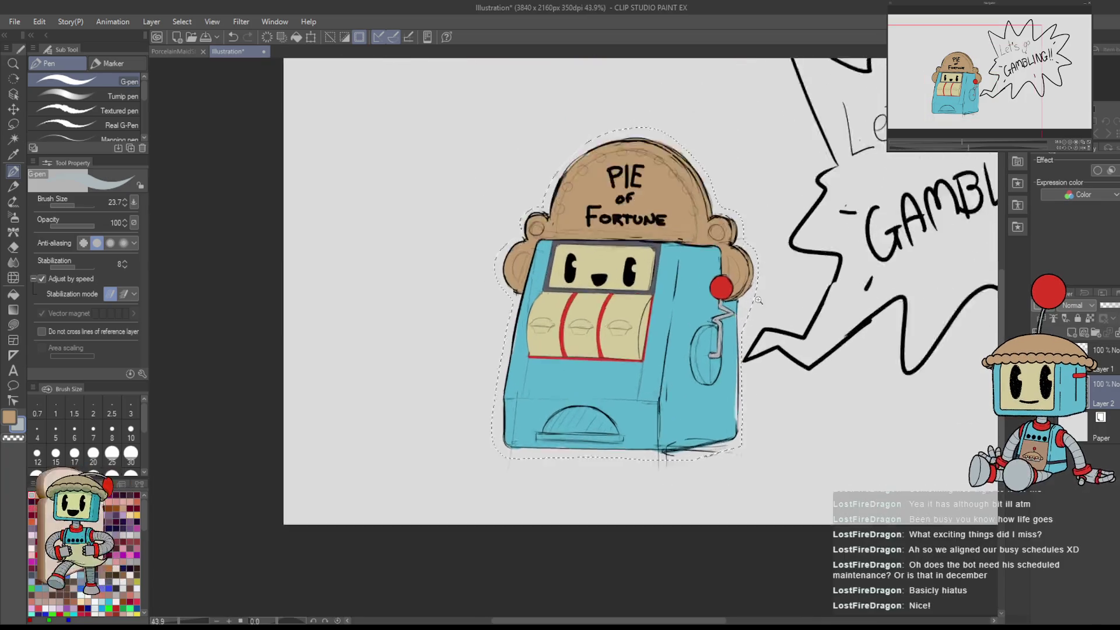
pyautogui.scroll(-3, 722, 422)
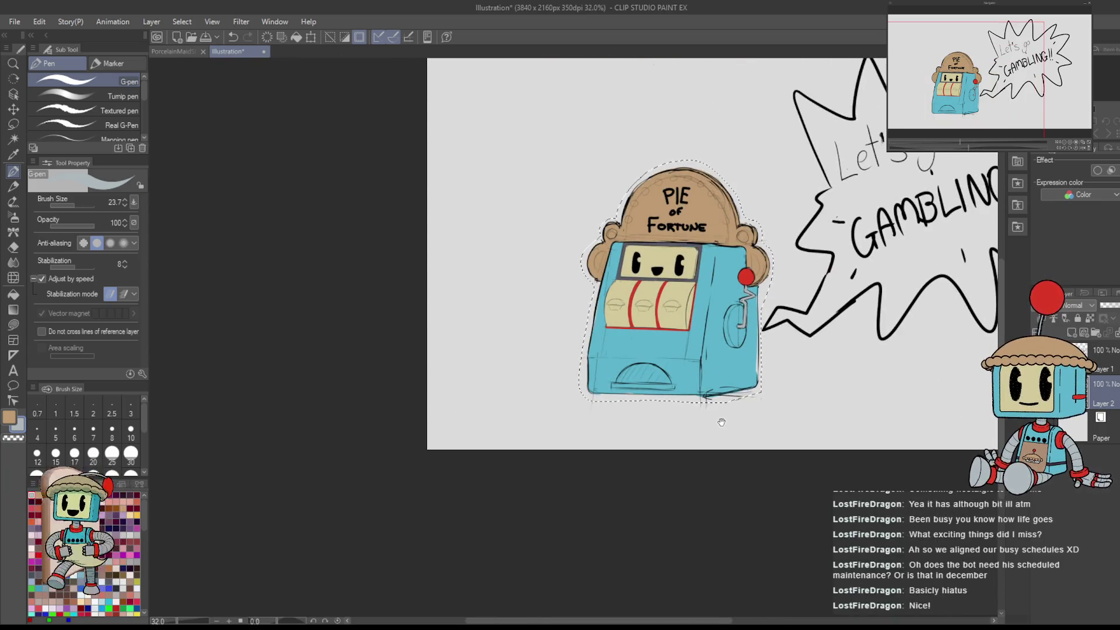
pyautogui.scroll(3, 764, 332)
pyautogui.press('h')
pyautogui.press('h')
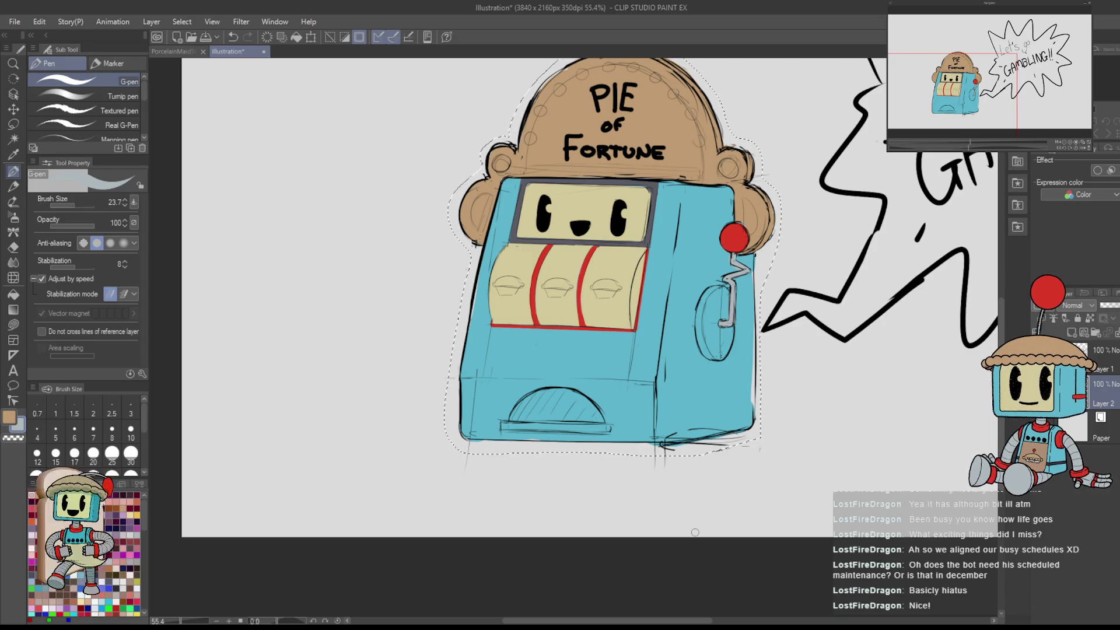
pyautogui.moveTo(728, 249); pyautogui.dragTo(714, 259)
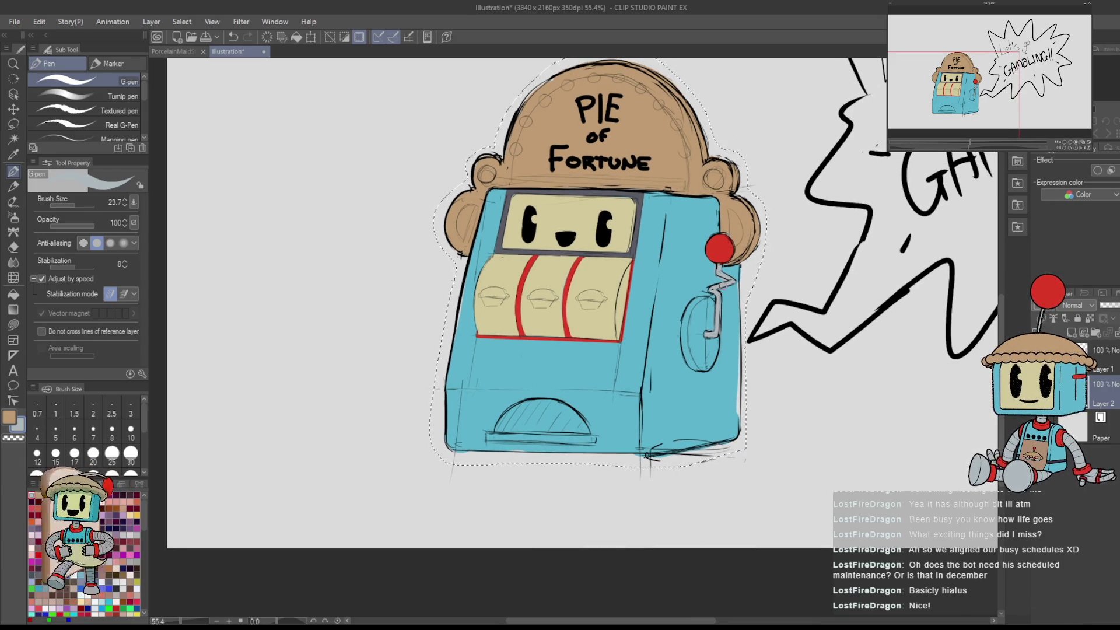
# - Eyedrop red to paint the lever's oval housing and touch up the grey crank rod
pyautogui.keyDown('alt'); pyautogui.click(718, 249); pyautogui.keyUp('alt')
pyautogui.moveTo(698, 311)
pyautogui.mouseDown()
pyautogui.moveTo(697, 356)
pyautogui.moveTo(699, 303)
pyautogui.moveTo(707, 350)
pyautogui.moveTo(694, 357)
pyautogui.moveTo(705, 362)
pyautogui.moveTo(713, 269)
pyautogui.moveTo(711, 327)
pyautogui.moveTo(693, 332)
pyautogui.mouseUp()
pyautogui.scroll(3, 710, 342)
pyautogui.hotkey('ctrl', 'z')
pyautogui.moveTo(715, 269); pyautogui.dragTo(707, 252)
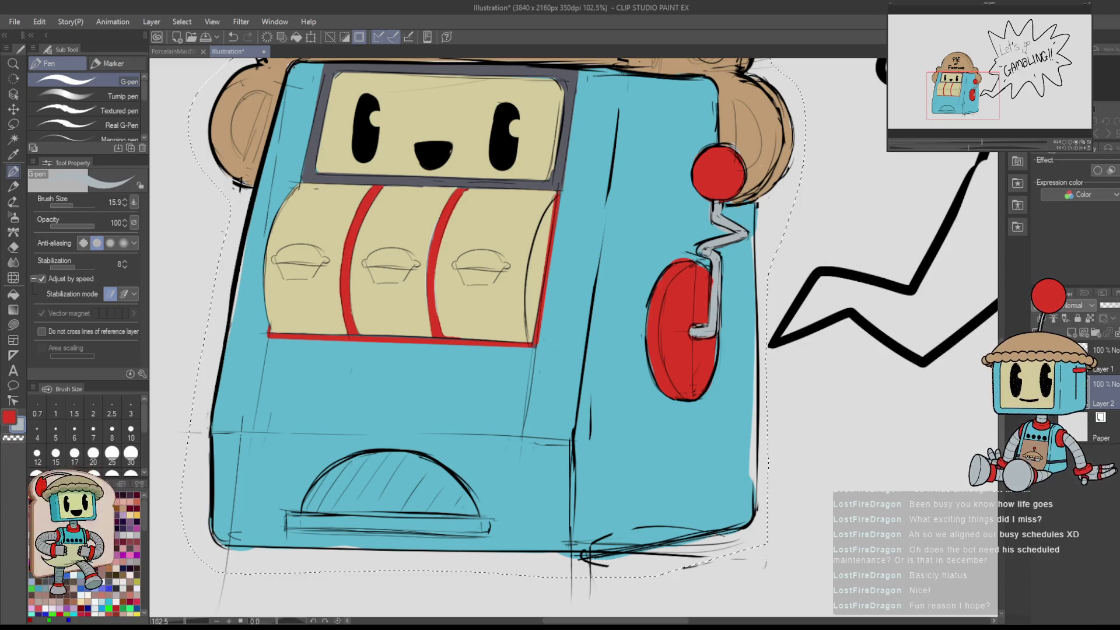
# - Eyedrop the body's light blue and paint the machine's right edge, then set the canvas upright
pyautogui.keyDown('alt'); pyautogui.click(729, 224); pyautogui.keyUp('alt')
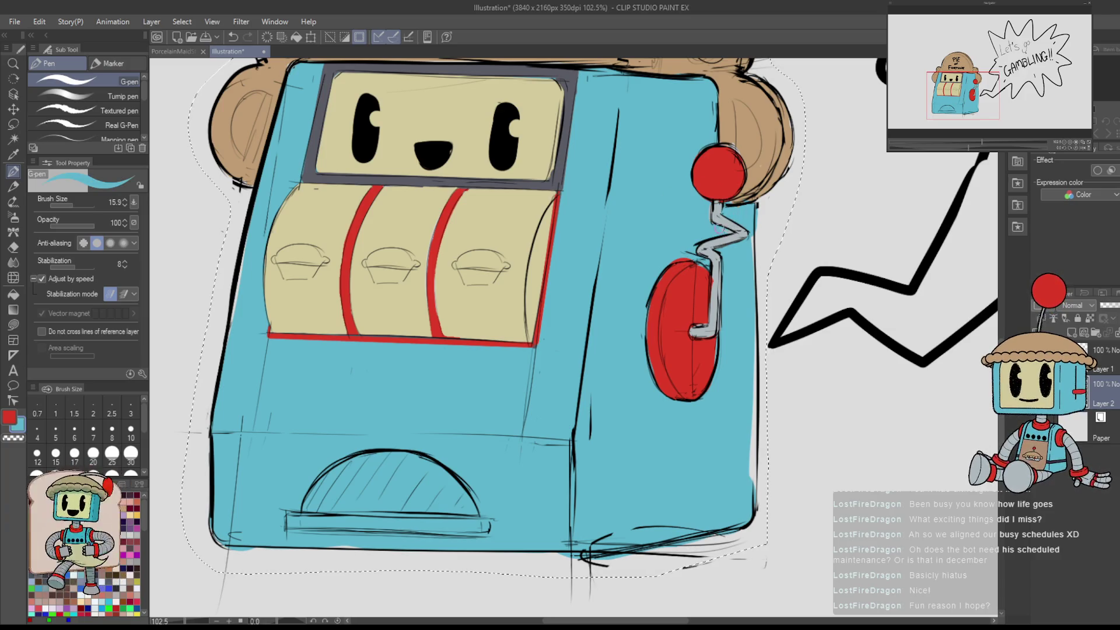
pyautogui.scroll(-3, 744, 255)
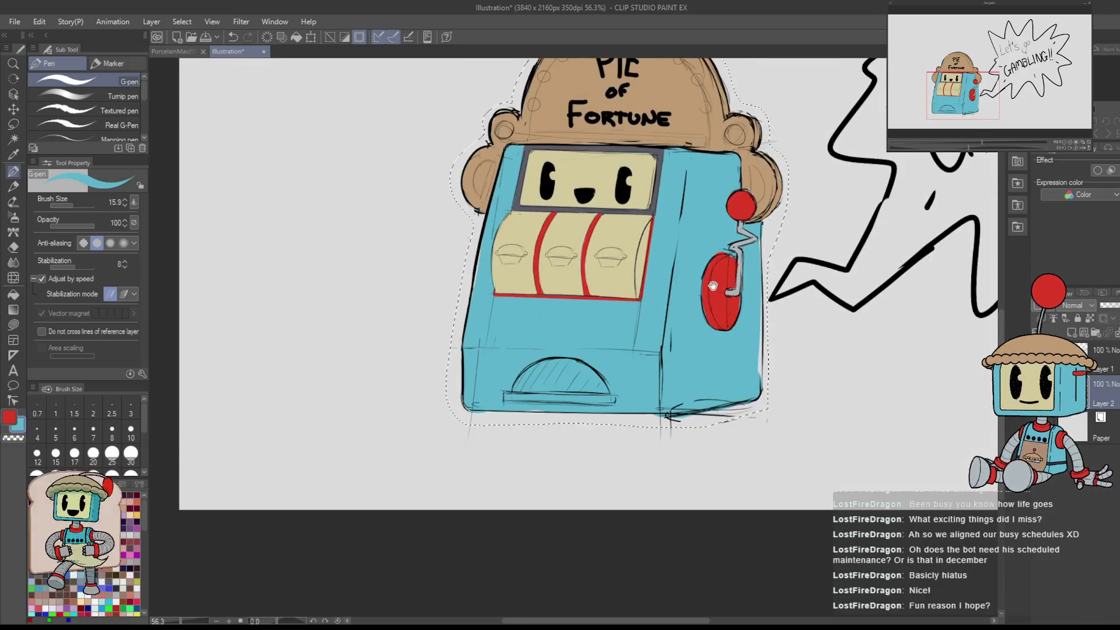
pyautogui.scroll(3, 752, 222)
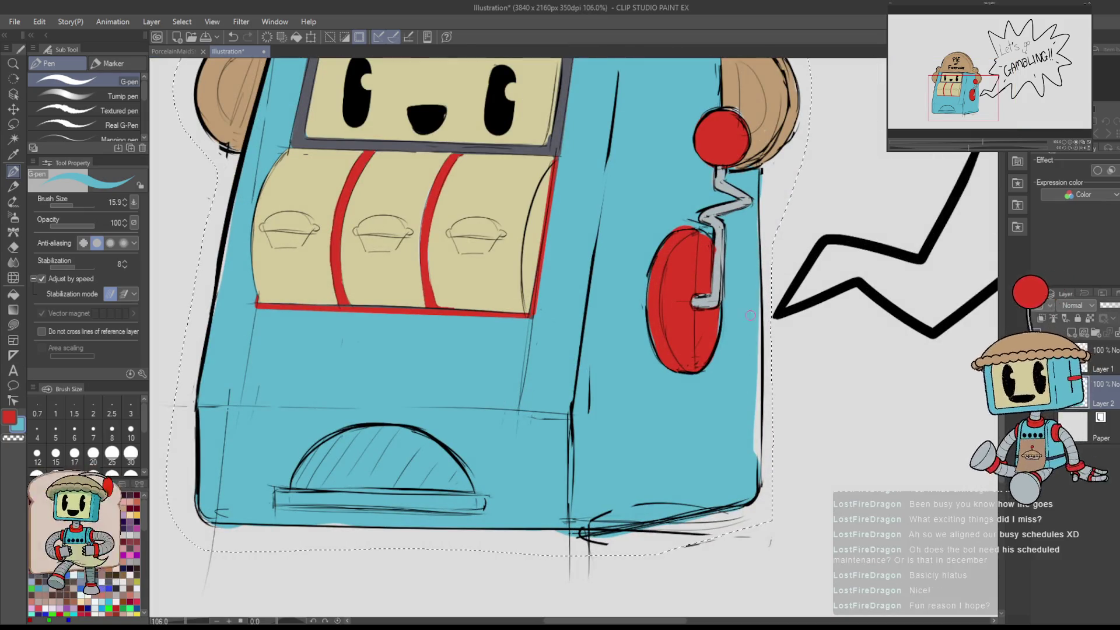
pyautogui.moveTo(757, 292); pyautogui.dragTo(754, 475)
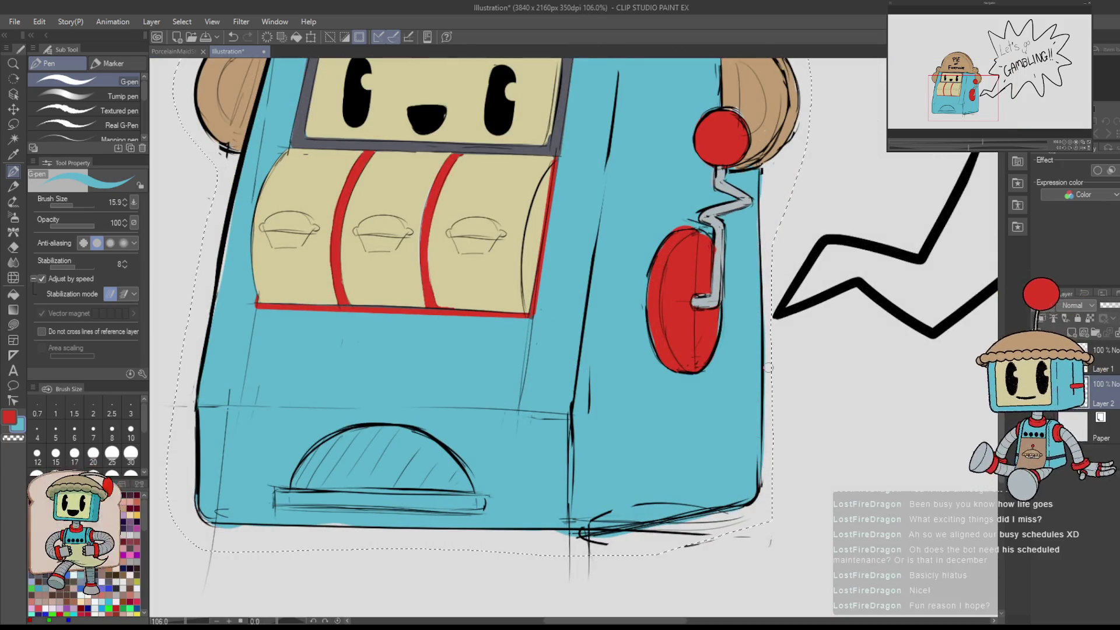
pyautogui.moveTo(818, 473)
pyautogui.mouseDown()
pyautogui.moveTo(781, 420)
pyautogui.moveTo(747, 435)
pyautogui.mouseUp()
pyautogui.press('e')
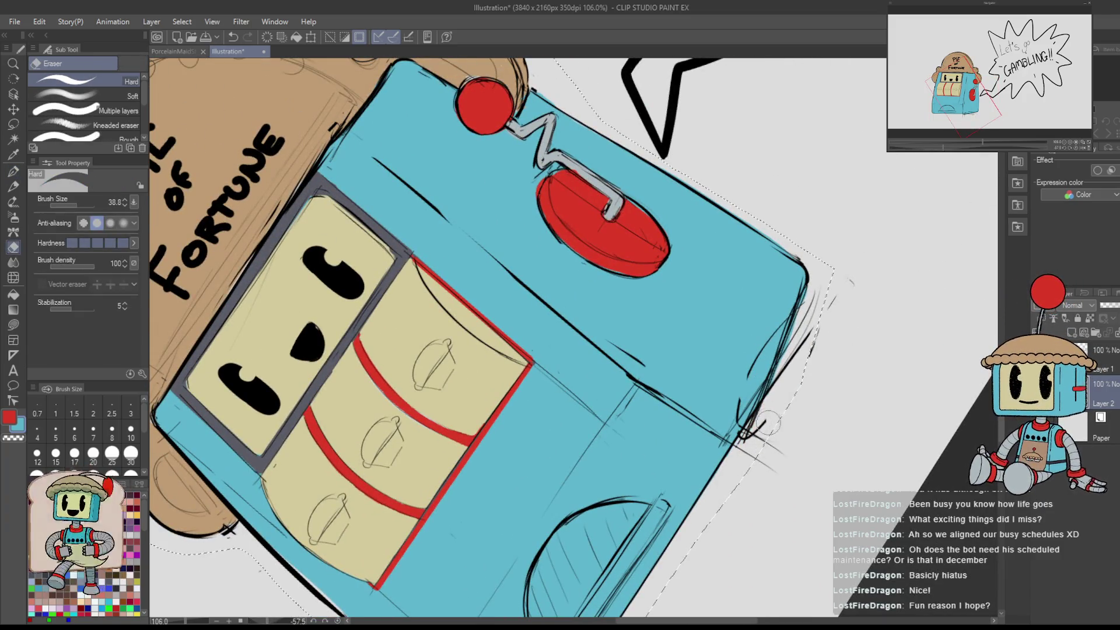
pyautogui.hotkey('ctrl', '@')
pyautogui.scroll(-3, 843, 341)
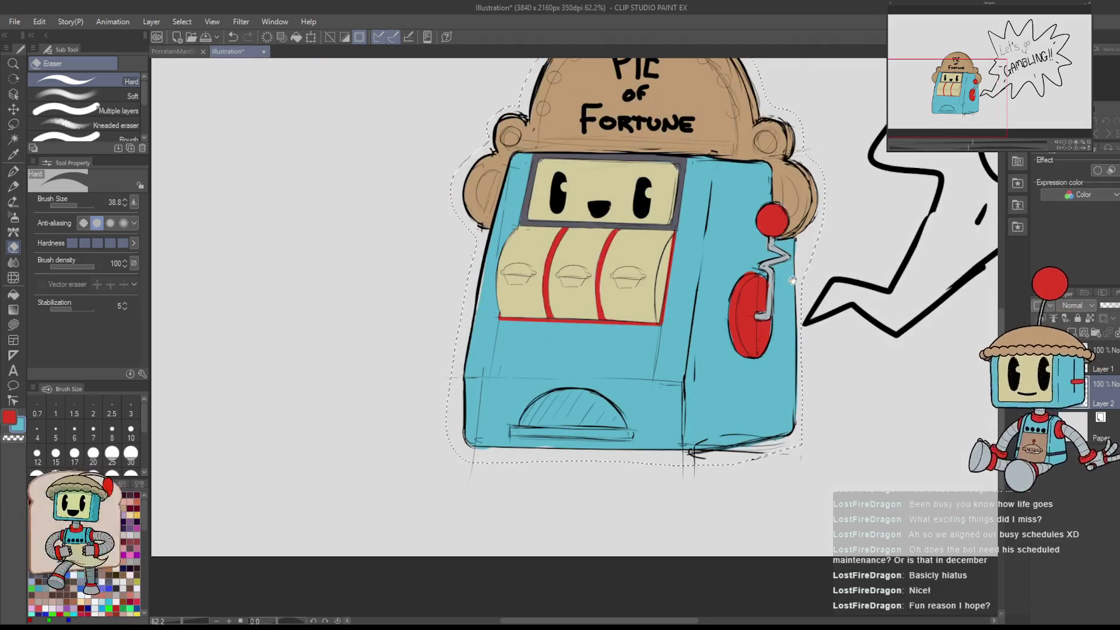
pyautogui.moveTo(797, 248); pyautogui.dragTo(792, 326)
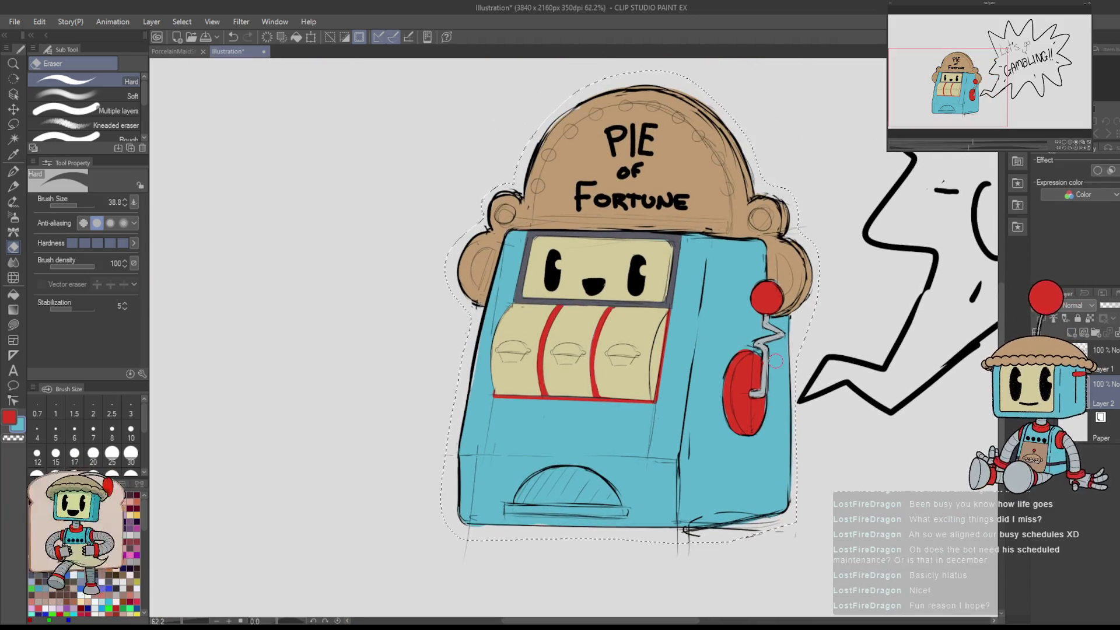
# - Return to the pen, check the mirrored drawing, and centre the slot machine
pyautogui.scroll(3, 479, 348)
pyautogui.press('p')
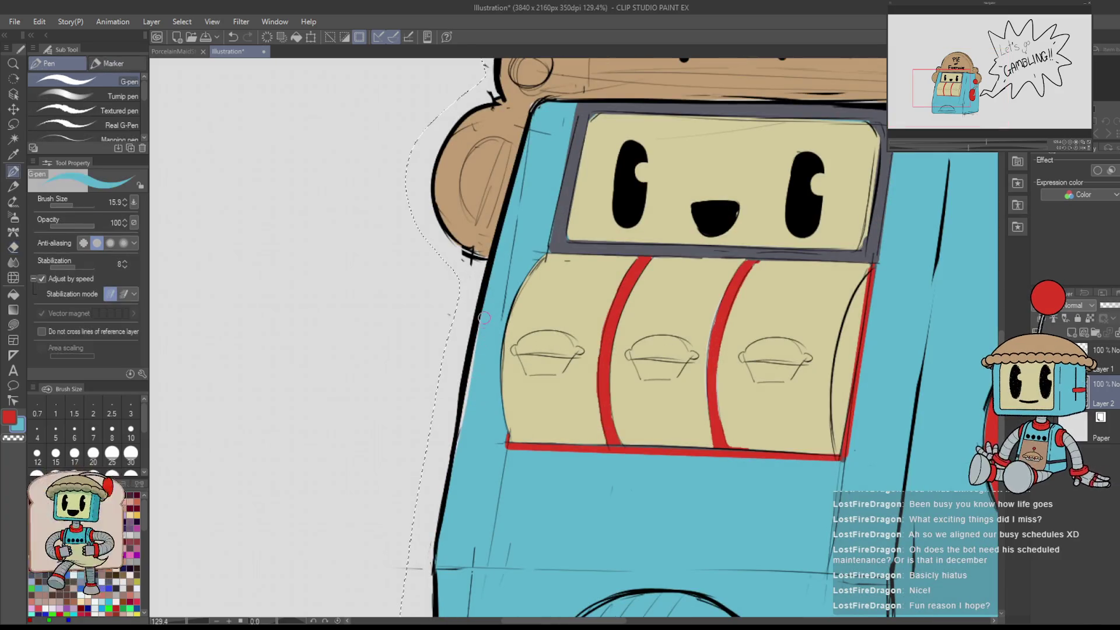
pyautogui.scroll(-3, 488, 310)
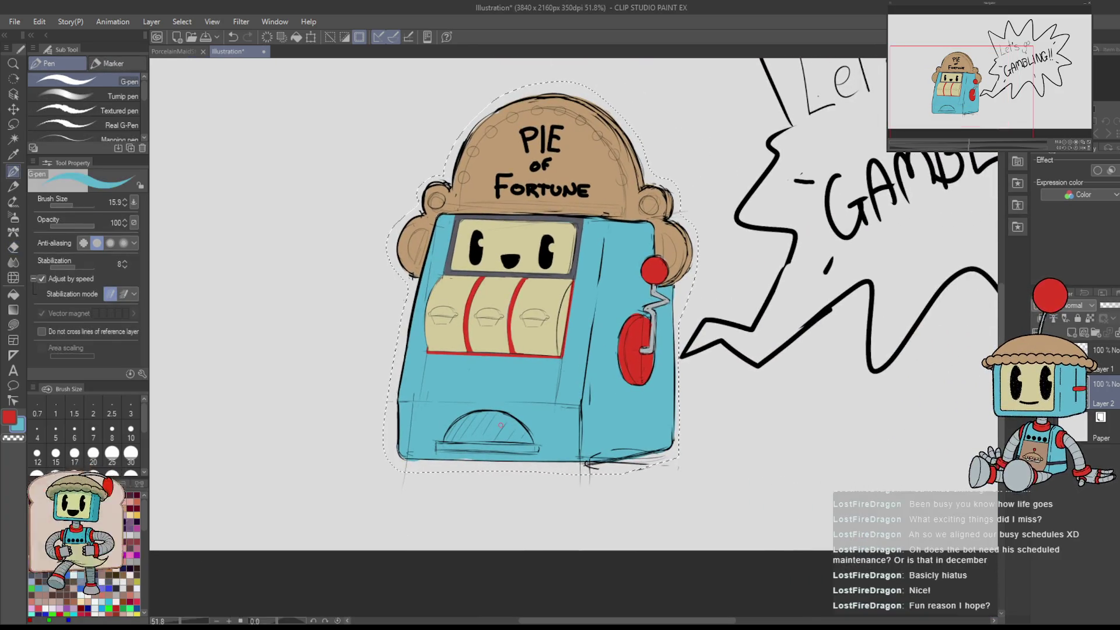
pyautogui.press('h')
pyautogui.press('h')
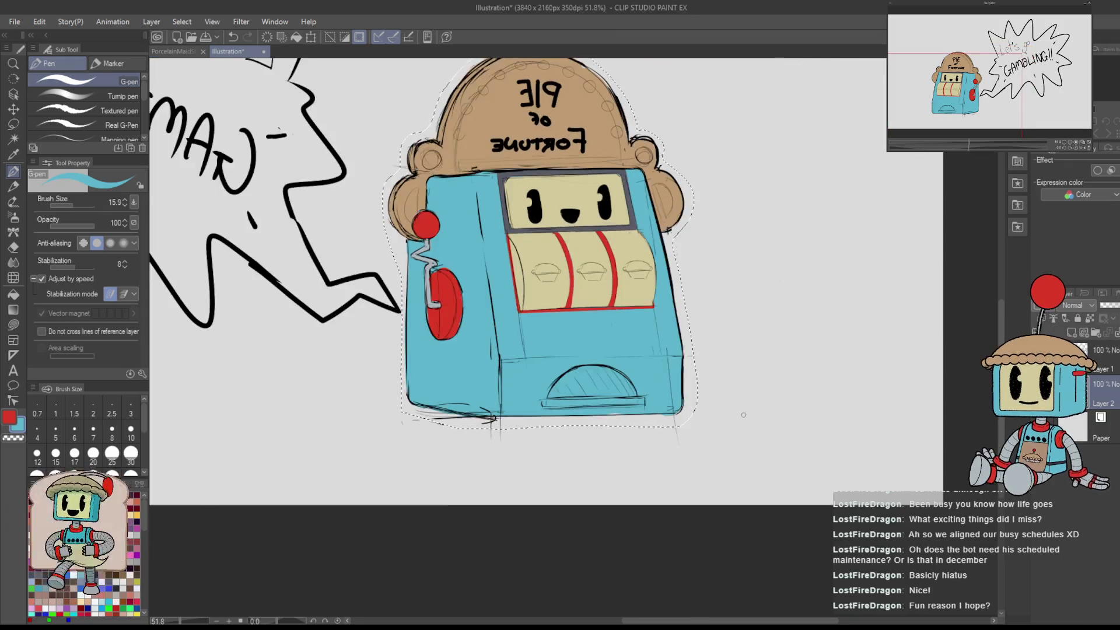
pyautogui.scroll(2, 500, 425)
pyautogui.scroll(-2, 697, 318)
pyautogui.scroll(2, 702, 383)
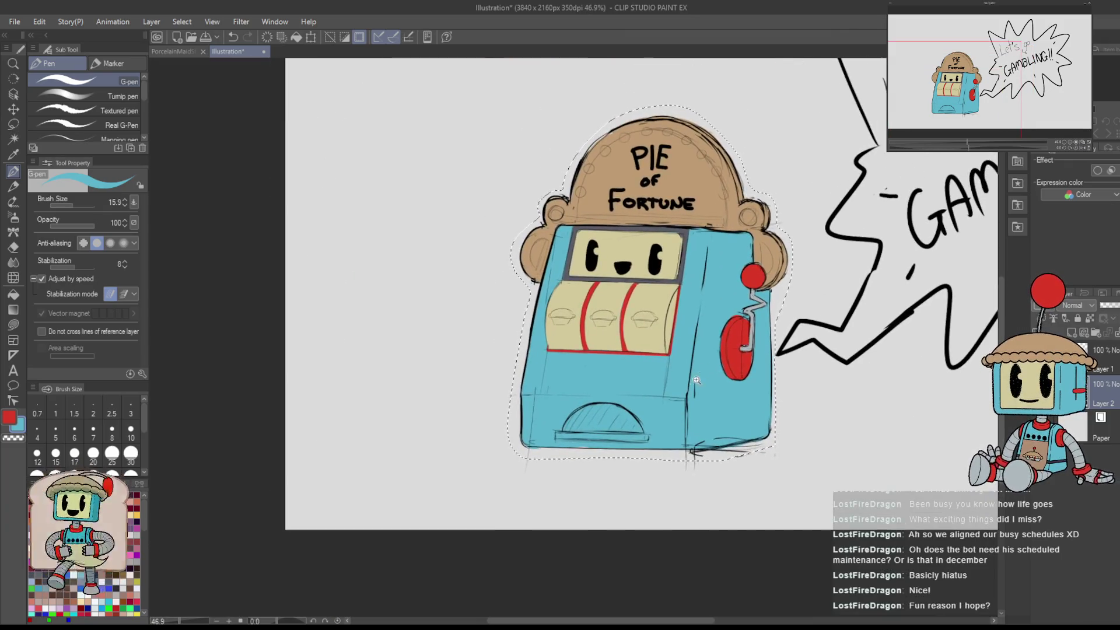
pyautogui.moveTo(703, 383); pyautogui.dragTo(761, 341)
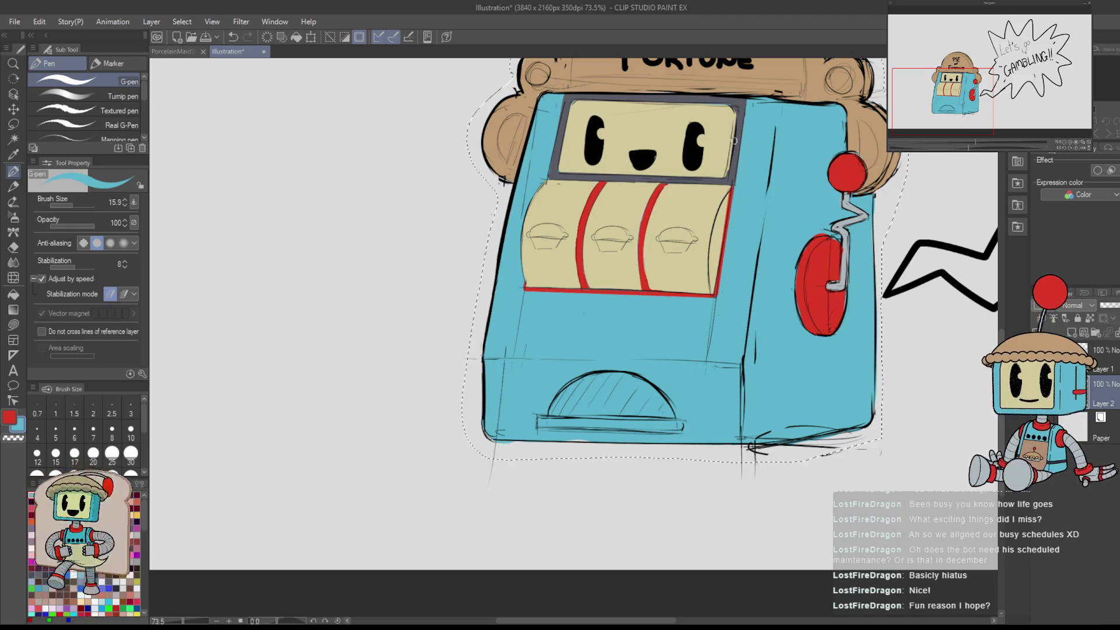
# - Eyedrop the frame's dark grey and redraw the reel window's right edge
pyautogui.keyDown('alt'); pyautogui.click(743, 102); pyautogui.keyUp('alt')
pyautogui.moveTo(715, 282)
pyautogui.mouseDown()
pyautogui.moveTo(719, 234)
pyautogui.moveTo(716, 291)
pyautogui.moveTo(719, 238)
pyautogui.mouseUp()
pyautogui.hotkey('ctrl', 'z')
pyautogui.hotkey('ctrl', 'z')
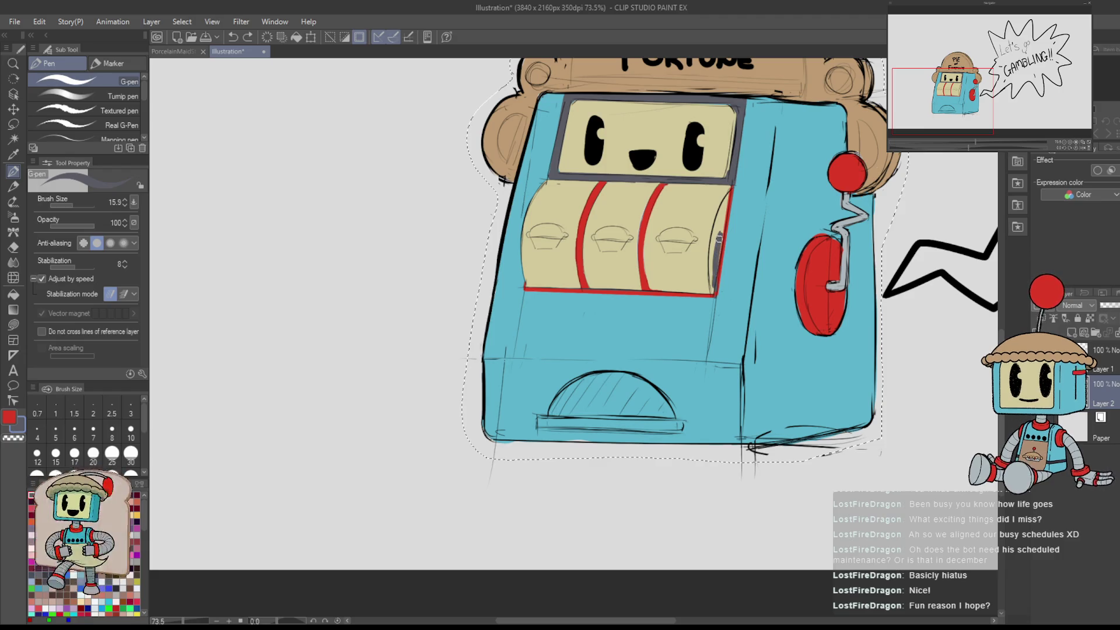
pyautogui.moveTo(716, 285); pyautogui.dragTo(726, 198)
pyautogui.hotkey('ctrl', 'z')
pyautogui.scroll(-4, 744, 288)
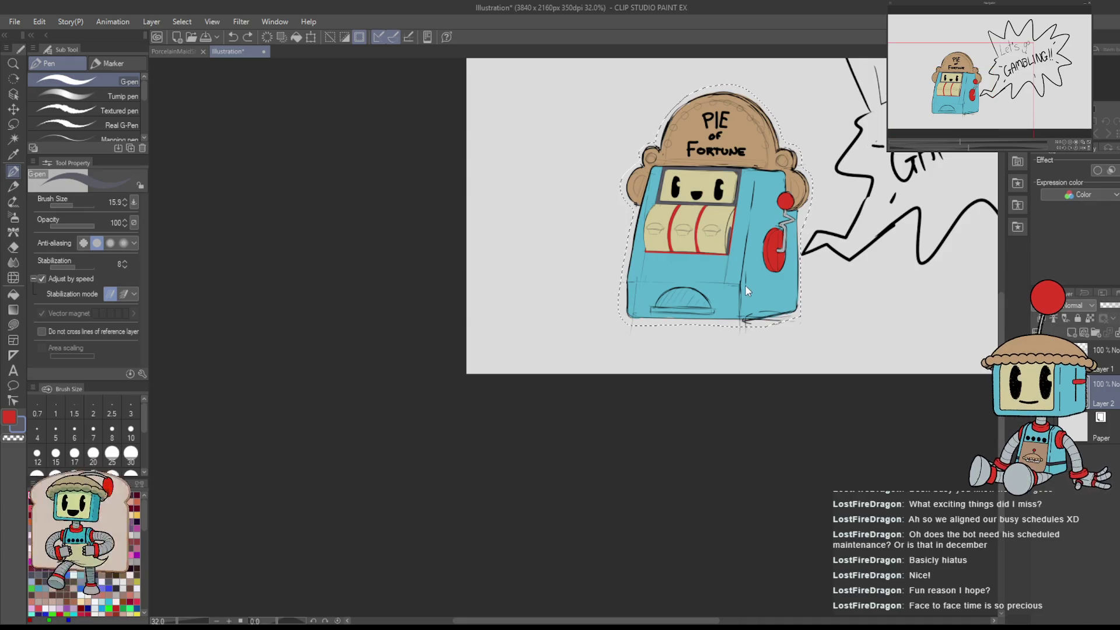
pyautogui.scroll(4, 744, 288)
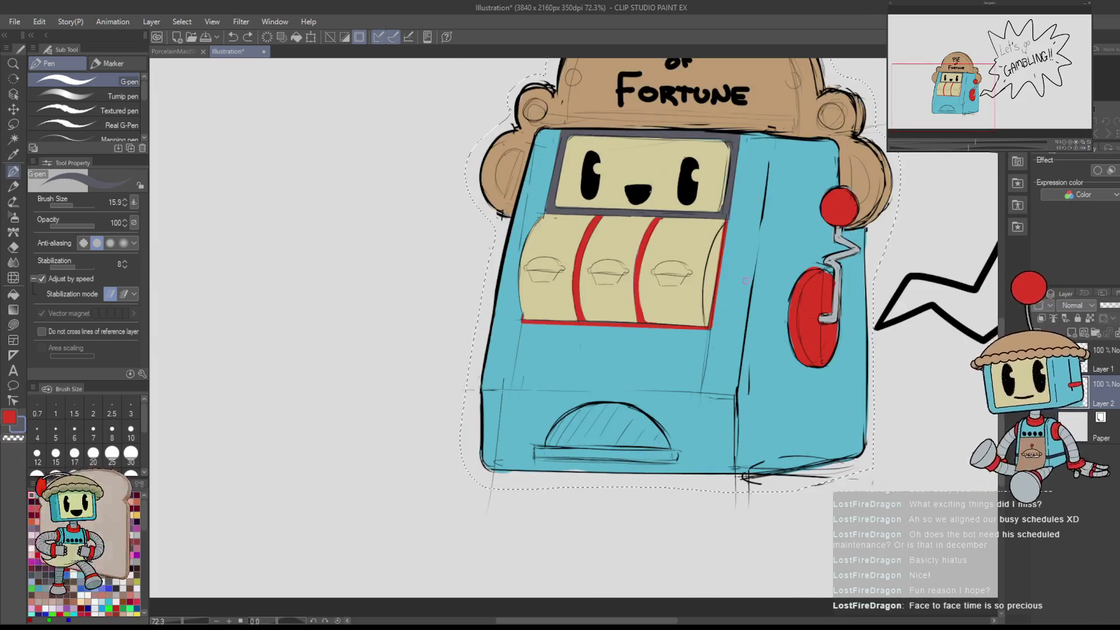
pyautogui.scroll(3, 583, 237)
# - Eyedrop the lever's grey and shade the left pie on the reels
pyautogui.keyDown('alt'); pyautogui.click(426, 128); pyautogui.keyUp('alt')
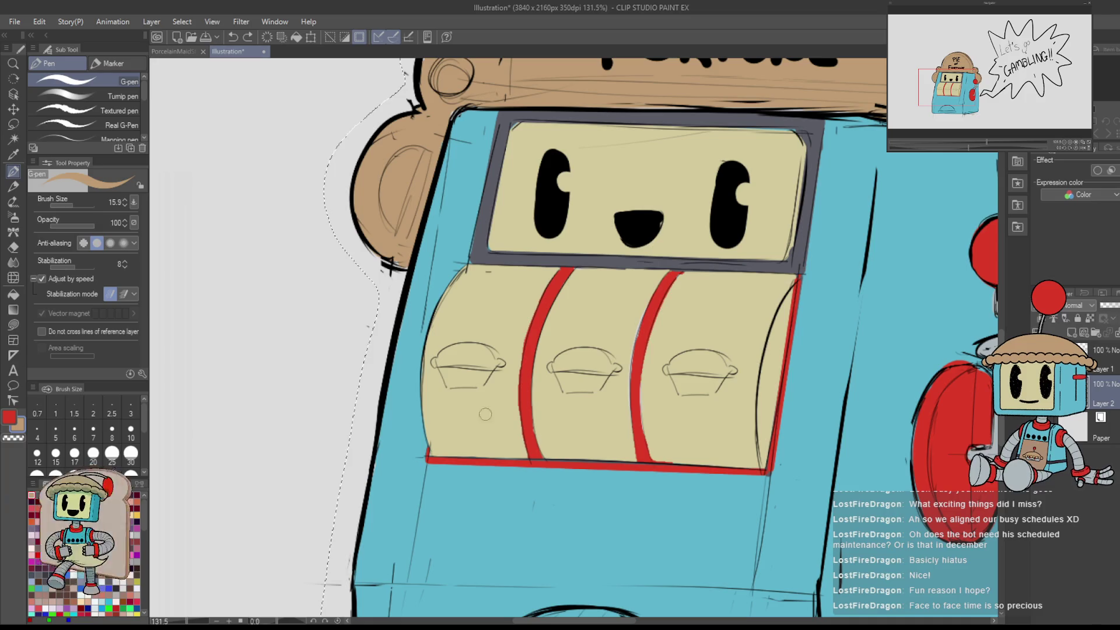
pyautogui.press('x')
pyautogui.moveTo(799, 179)
pyautogui.mouseDown()
pyautogui.moveTo(648, 48)
pyautogui.moveTo(595, 147)
pyautogui.mouseUp()
pyautogui.keyDown('alt'); pyautogui.click(797, 379); pyautogui.keyUp('alt')
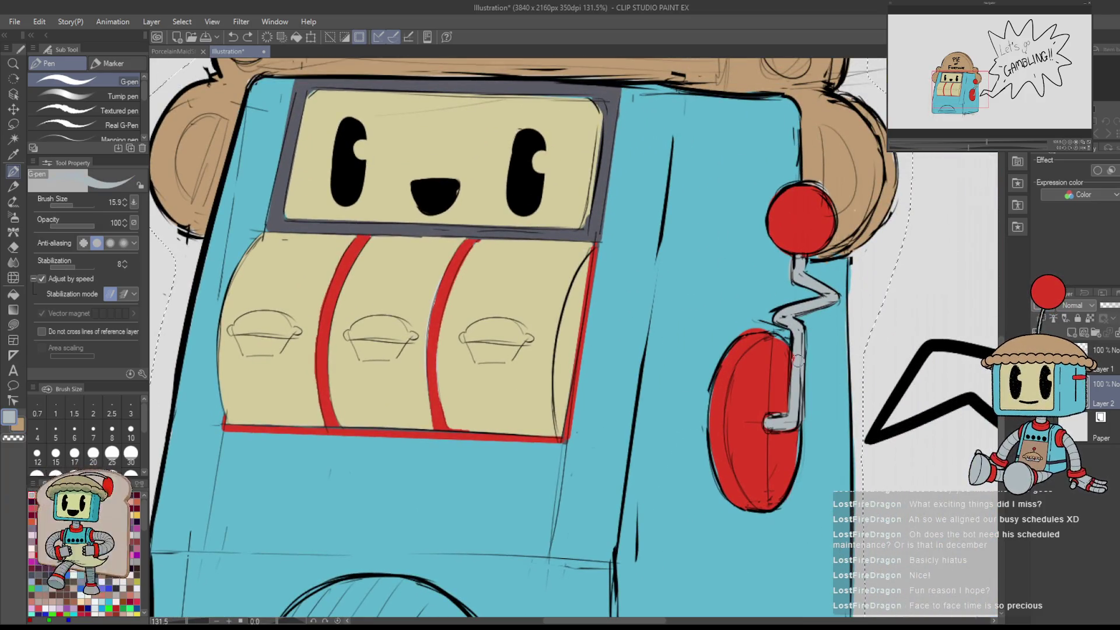
pyautogui.hscroll(-5, 793, 358)
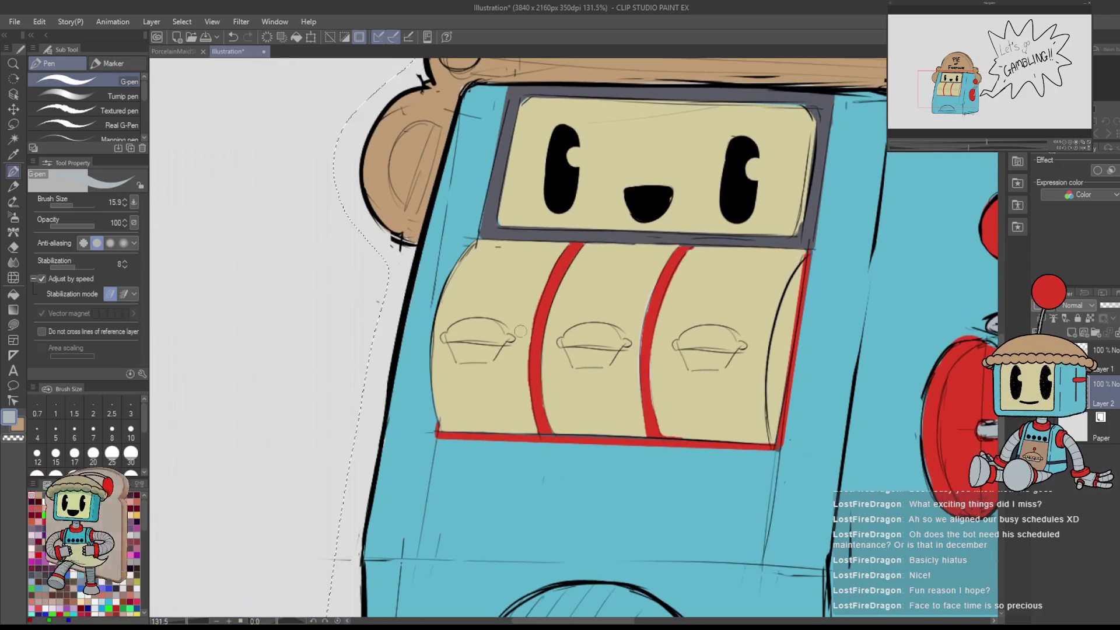
pyautogui.moveTo(458, 346); pyautogui.dragTo(487, 352)
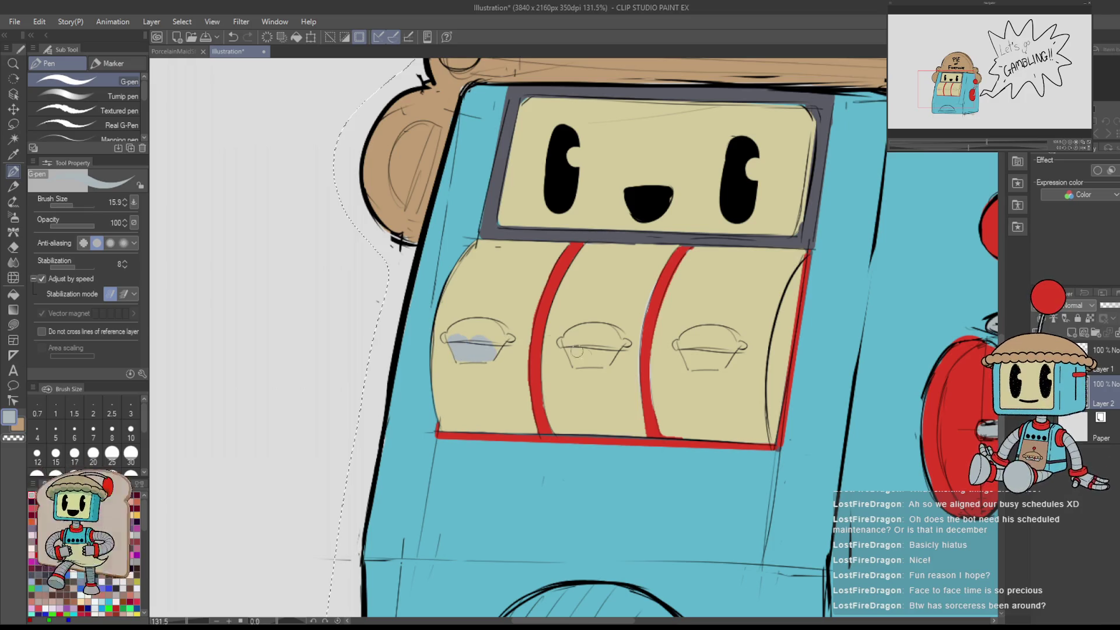
# - Shade the middle and right reel pies grey, undoing the oversized right stroke
pyautogui.moveTo(569, 345)
pyautogui.mouseDown()
pyautogui.moveTo(595, 362)
pyautogui.moveTo(612, 353)
pyautogui.mouseUp()
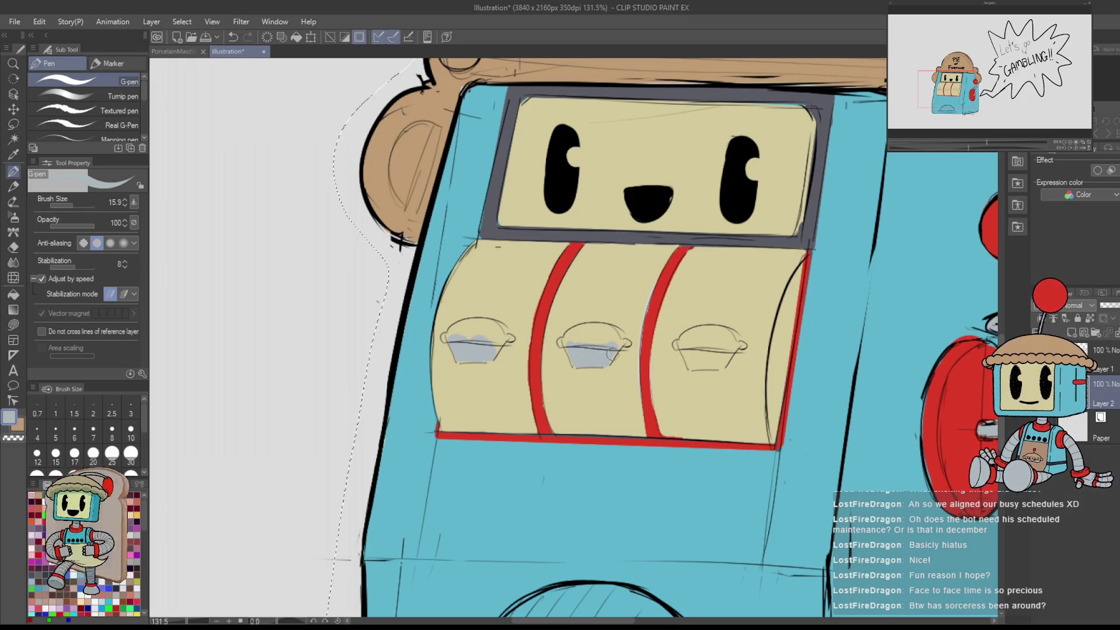
pyautogui.moveTo(690, 353)
pyautogui.mouseDown()
pyautogui.moveTo(726, 371)
pyautogui.moveTo(711, 349)
pyautogui.moveTo(732, 357)
pyautogui.mouseUp()
pyautogui.hotkey('ctrl', 'z')
# - On a rotated canvas, colour the three pie crusts brown with a smaller brush
pyautogui.press('x')
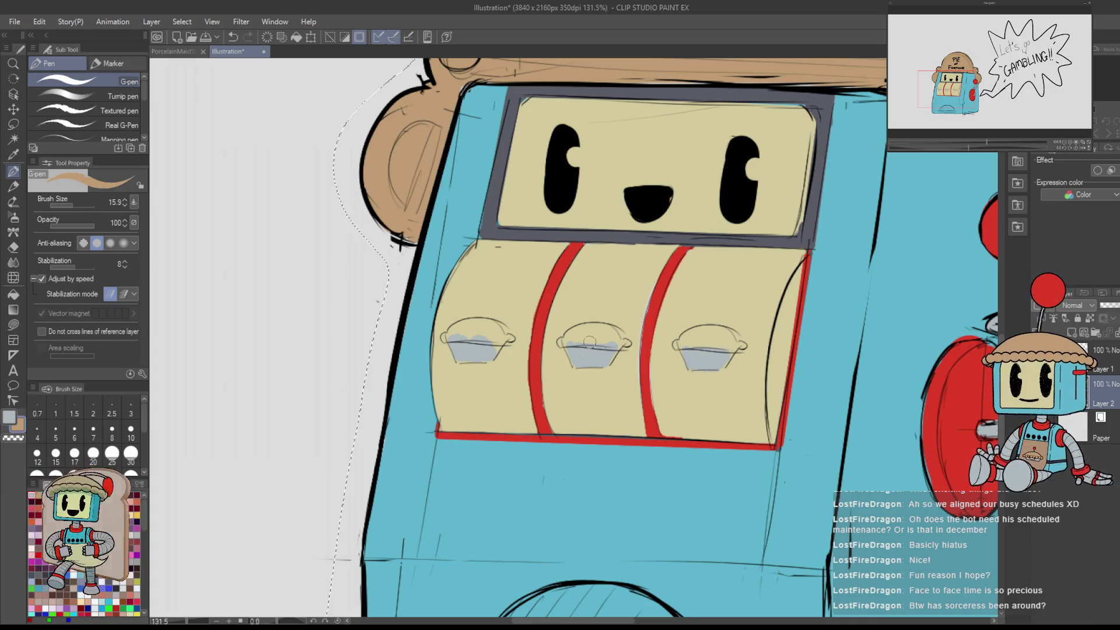
pyautogui.moveTo(771, 269)
pyautogui.mouseDown()
pyautogui.moveTo(752, 408)
pyautogui.moveTo(736, 341)
pyautogui.mouseUp()
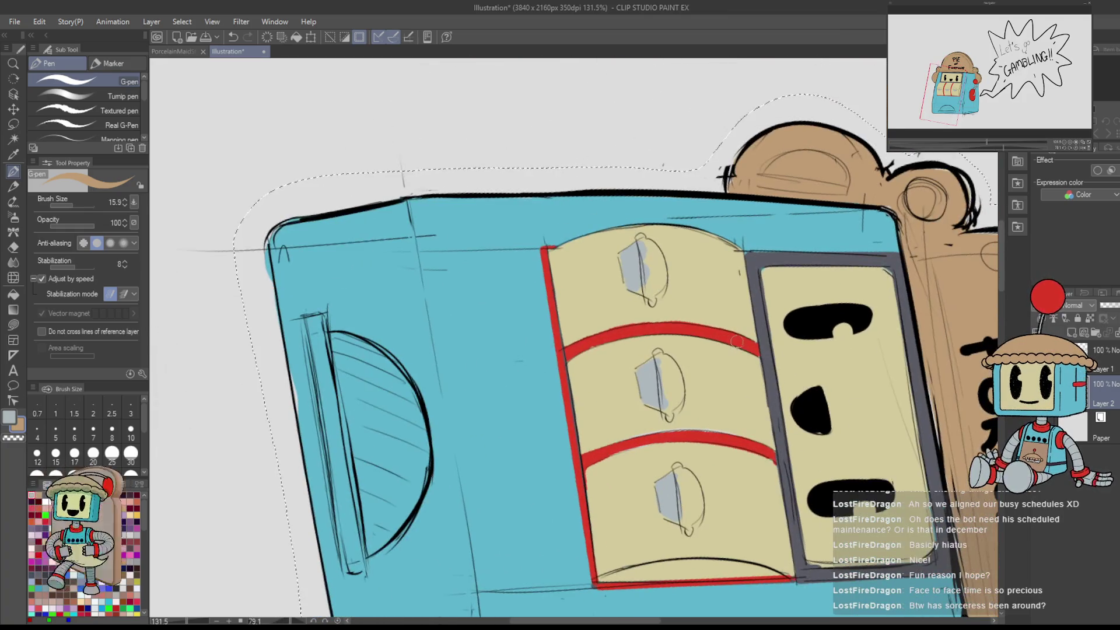
pyautogui.moveTo(649, 251)
pyautogui.mouseDown()
pyautogui.moveTo(640, 238)
pyautogui.moveTo(653, 304)
pyautogui.mouseUp()
pyautogui.moveTo(647, 245)
pyautogui.mouseDown()
pyautogui.moveTo(655, 292)
pyautogui.moveTo(663, 272)
pyautogui.mouseUp()
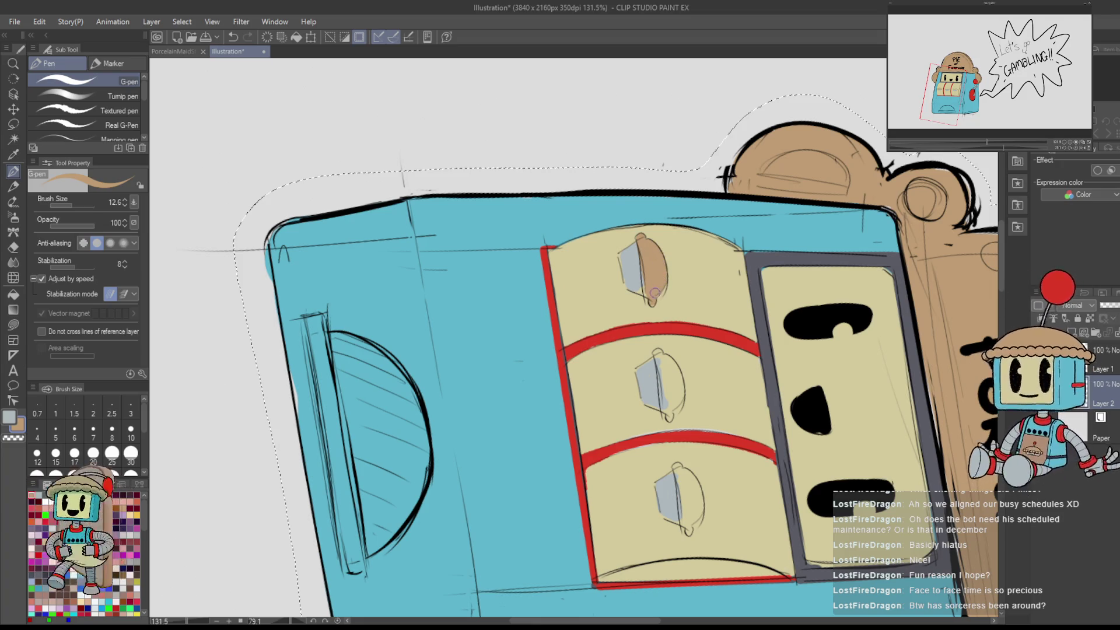
pyautogui.moveTo(658, 353); pyautogui.dragTo(668, 421)
pyautogui.moveTo(659, 353)
pyautogui.mouseDown()
pyautogui.moveTo(678, 394)
pyautogui.moveTo(664, 369)
pyautogui.mouseUp()
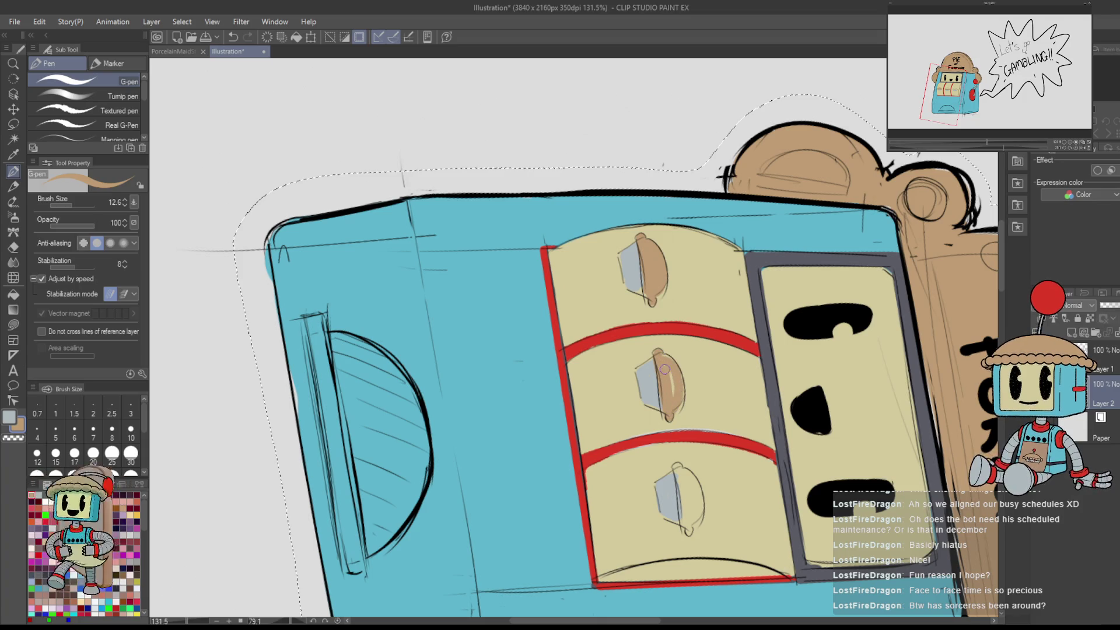
pyautogui.scroll(-3, 679, 404)
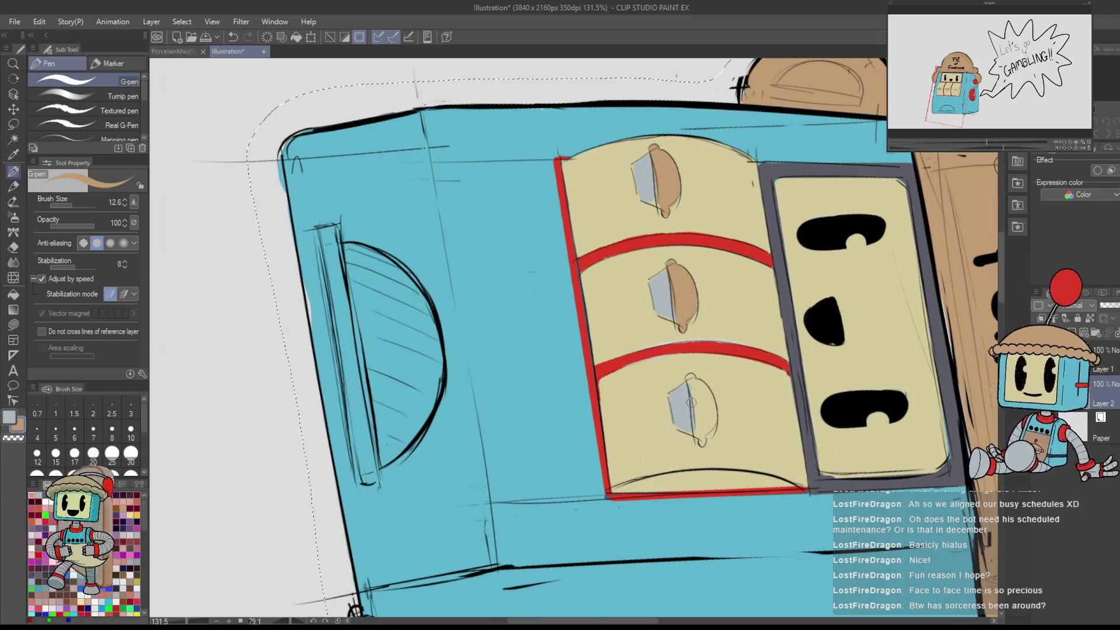
pyautogui.moveTo(690, 379)
pyautogui.mouseDown()
pyautogui.moveTo(697, 443)
pyautogui.moveTo(705, 394)
pyautogui.moveTo(709, 427)
pyautogui.mouseUp()
# - Set the canvas upright, switch to the light colour, and pan across the machine
pyautogui.hotkey('ctrl', '@')
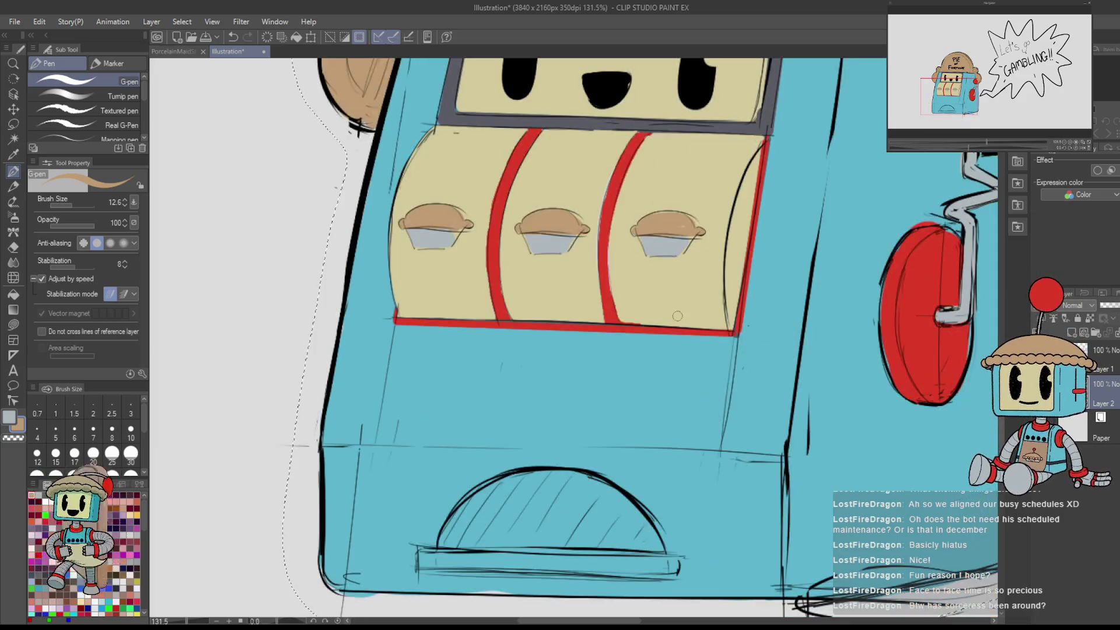
pyautogui.press('x')
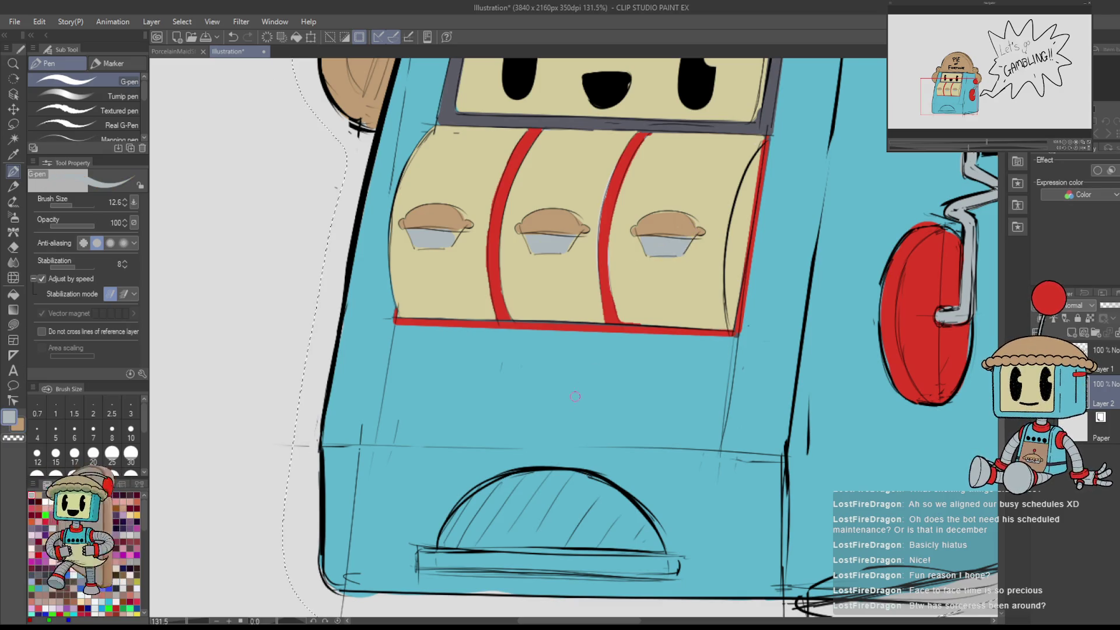
pyautogui.moveTo(689, 325); pyautogui.dragTo(741, 415)
pyautogui.scroll(-5, 796, 329)
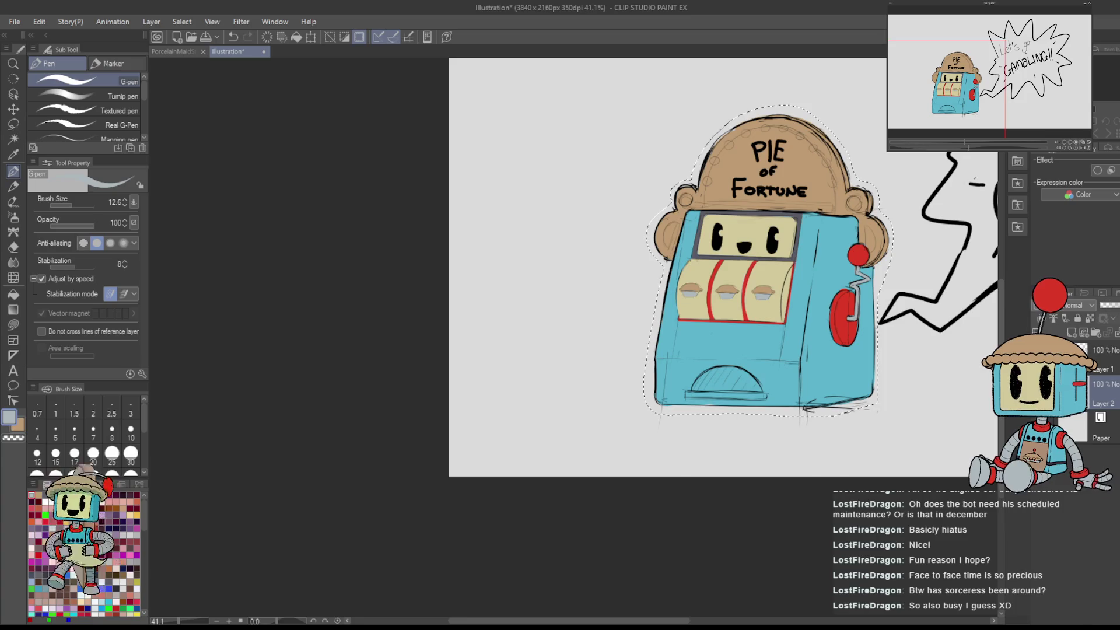
# - Return focus to the drawing and eyedrop black from the robot's eye
pyautogui.click(1042, 519)
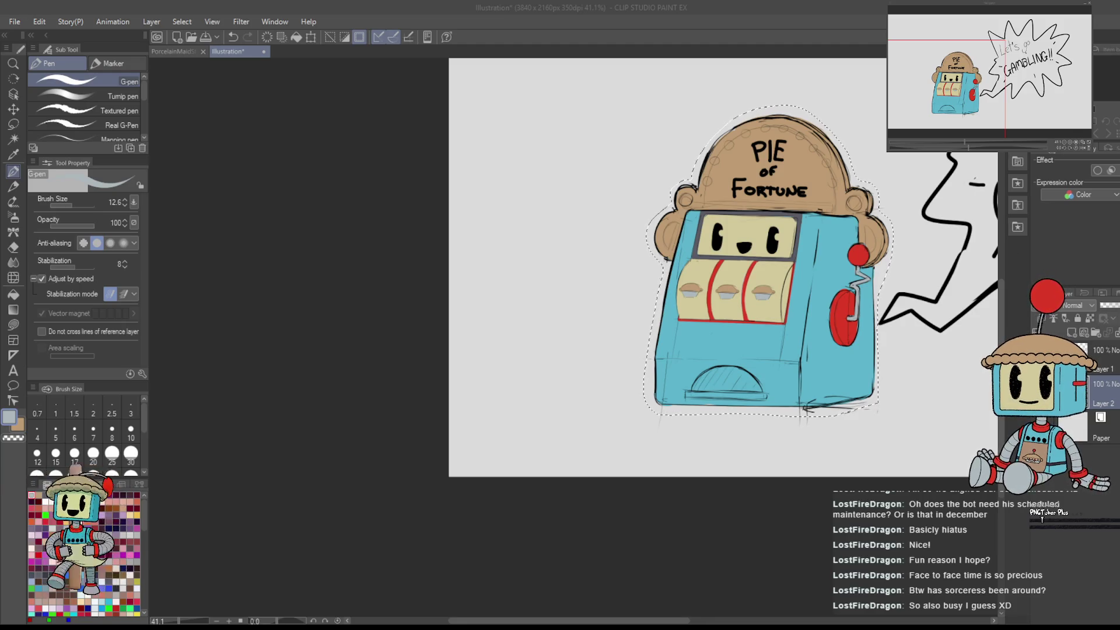
pyautogui.click(870, 209)
pyautogui.scroll(5, 870, 209)
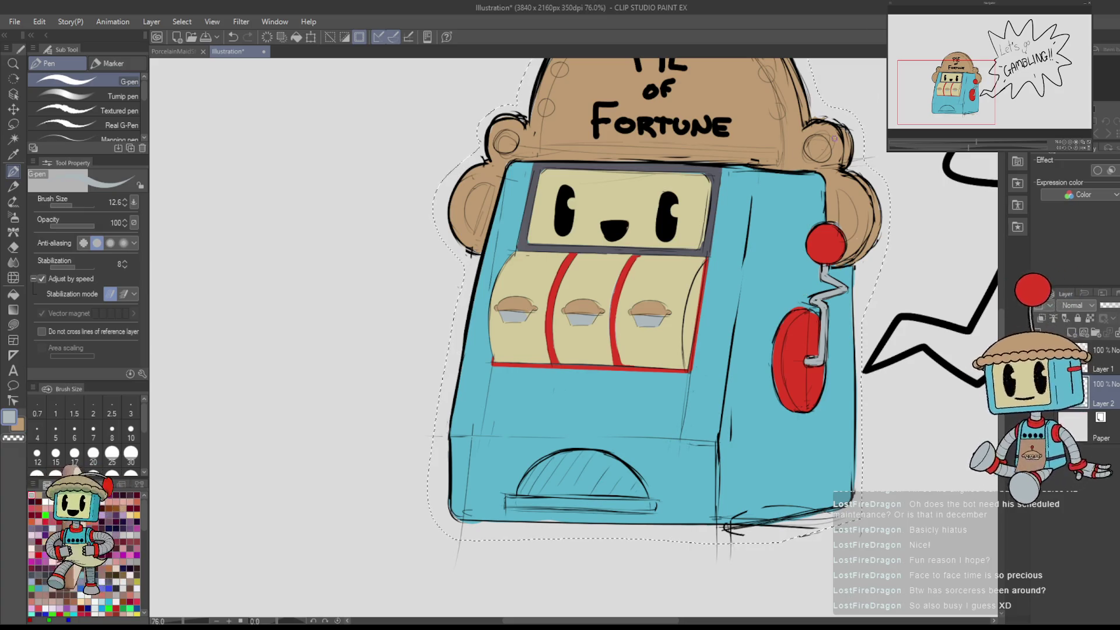
pyautogui.scroll(3, 709, 215)
pyautogui.scroll(1, 709, 216)
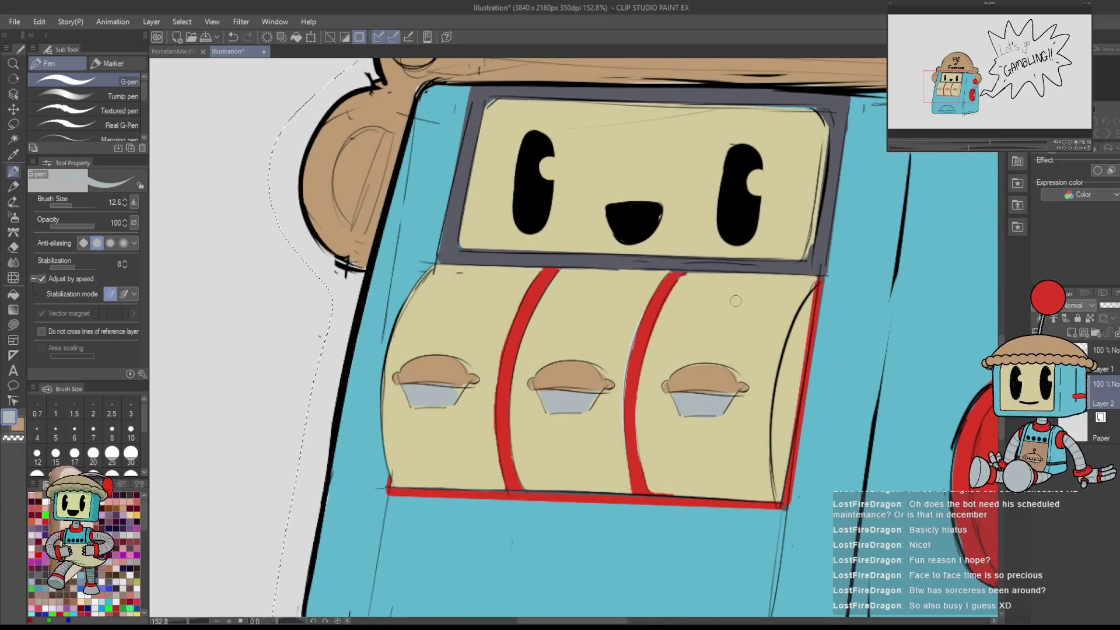
pyautogui.keyDown('alt'); pyautogui.click(743, 230); pyautogui.keyUp('alt')
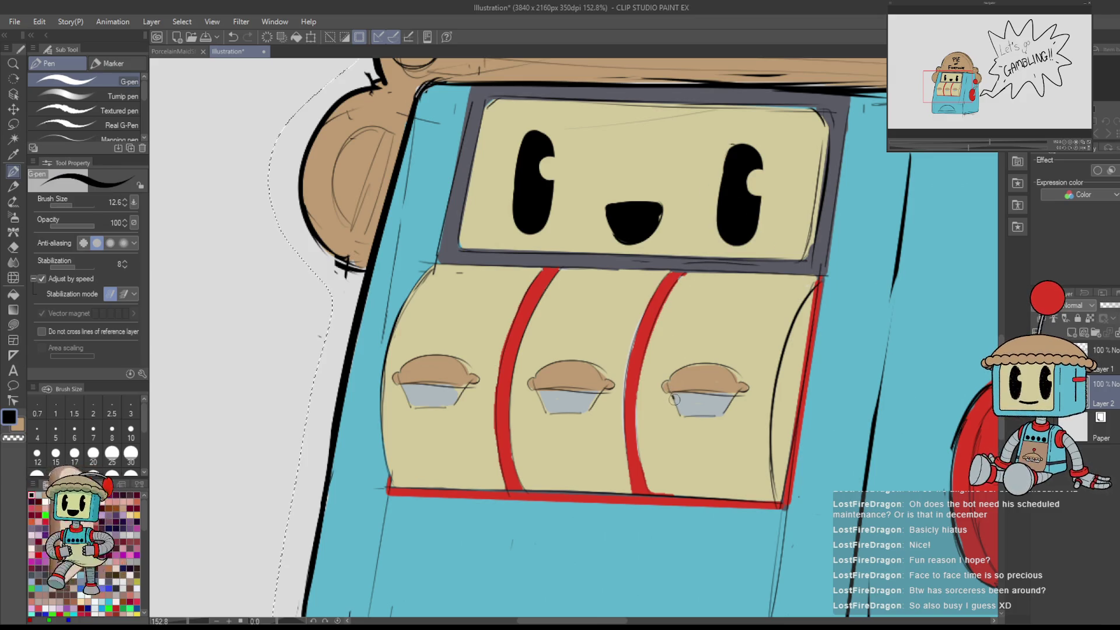
# - Ink the third pie's outline in bold black on a tilted canvas, then level it
pyautogui.moveTo(670, 394)
pyautogui.mouseDown()
pyautogui.moveTo(680, 415)
pyautogui.moveTo(684, 263)
pyautogui.moveTo(699, 228)
pyautogui.moveTo(683, 204)
pyautogui.moveTo(699, 227)
pyautogui.moveTo(656, 268)
pyautogui.mouseUp()
pyautogui.press('[')
pyautogui.press('[')
pyautogui.press('[')
pyautogui.press('[')
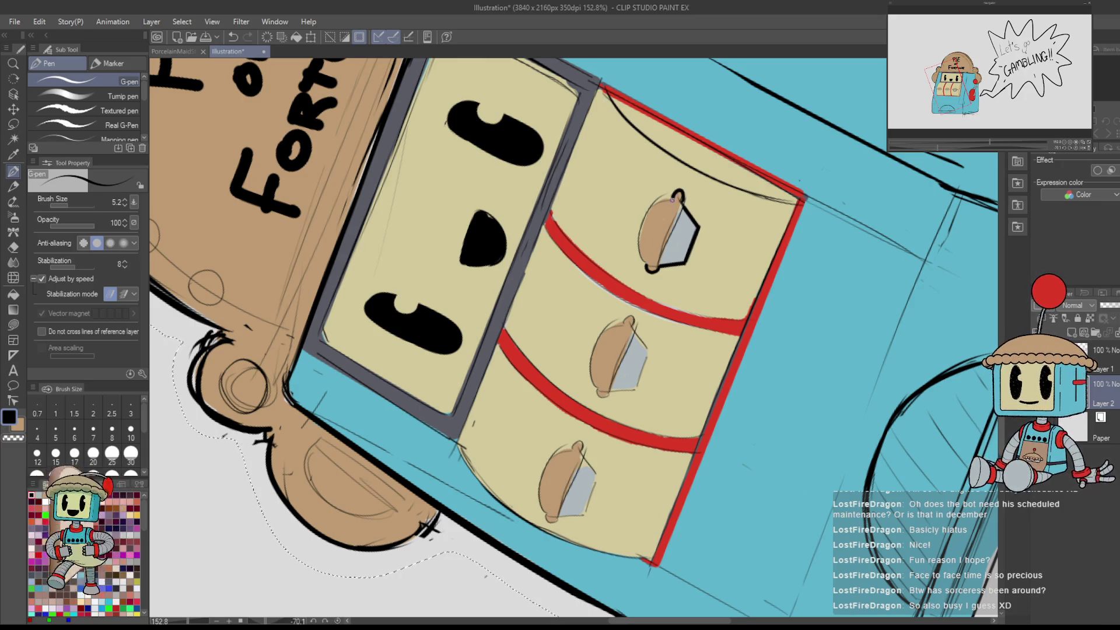
pyautogui.moveTo(668, 201); pyautogui.dragTo(639, 234)
pyautogui.hotkey('ctrl', '@')
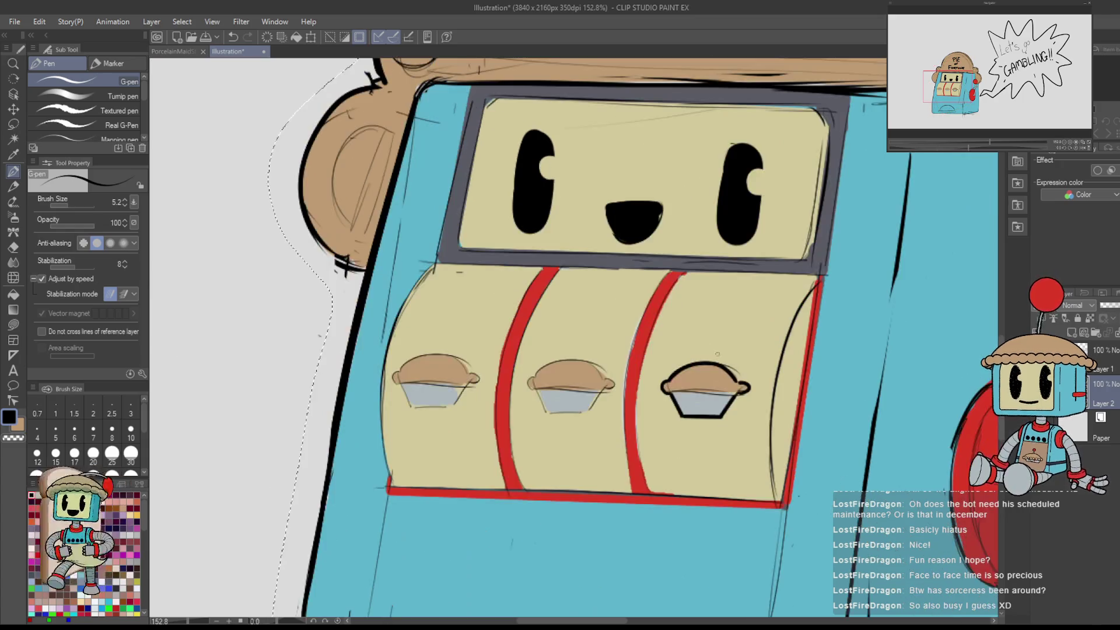
pyautogui.press('m')
pyautogui.press(',')
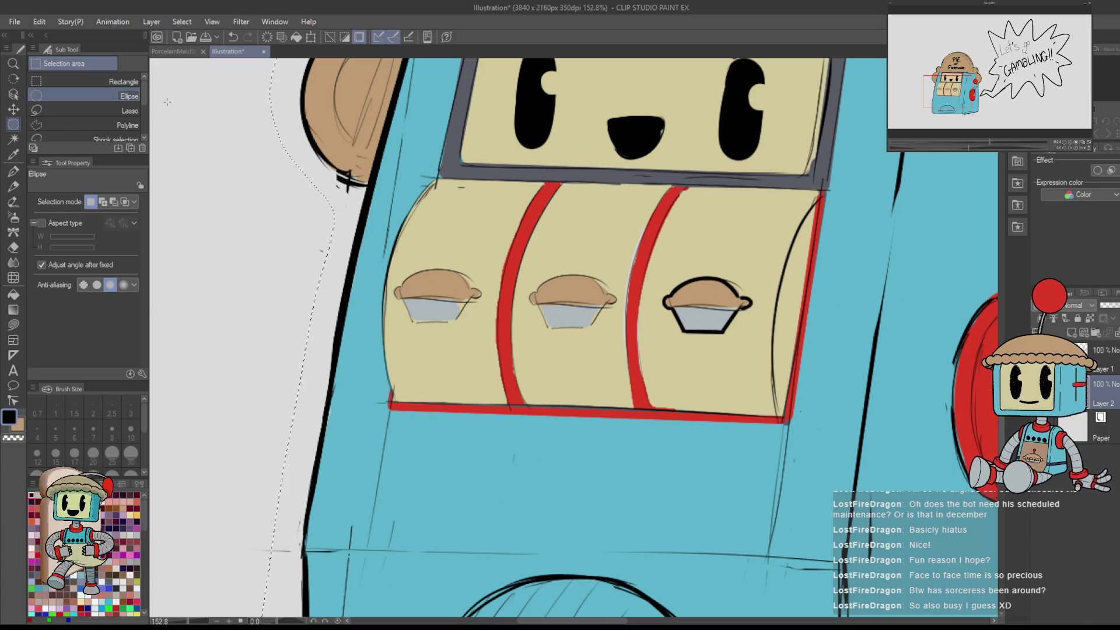
# - Copy the black-outlined third pie with a rectangle selection and place it on the middle reel
pyautogui.moveTo(661, 284); pyautogui.dragTo(759, 335)
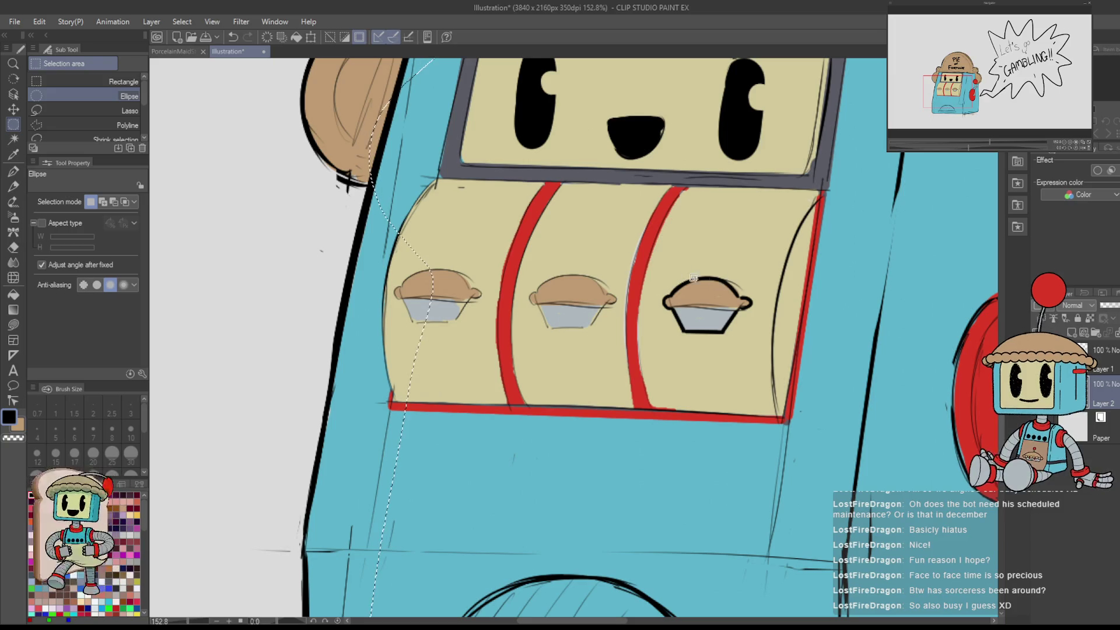
pyautogui.hotkey('ctrl', 'd')
pyautogui.click(125, 82)
pyautogui.moveTo(658, 269); pyautogui.dragTo(758, 344)
pyautogui.hotkey('ctrl', 't')
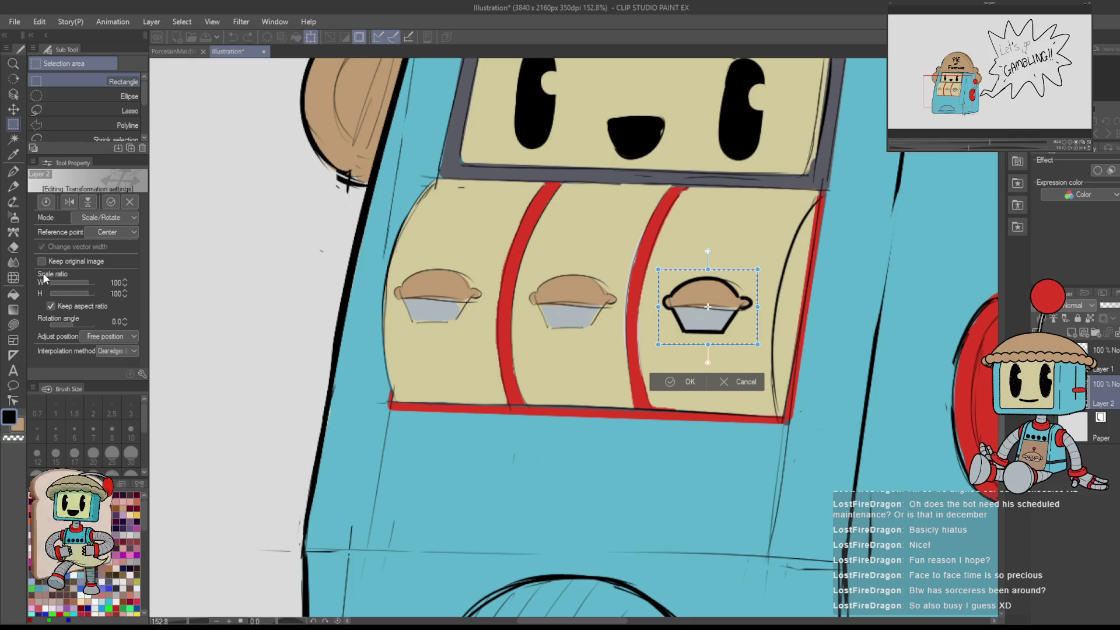
pyautogui.moveTo(732, 329); pyautogui.dragTo(461, 321)
pyautogui.press('Return')
pyautogui.scroll(-10, 691, 417)
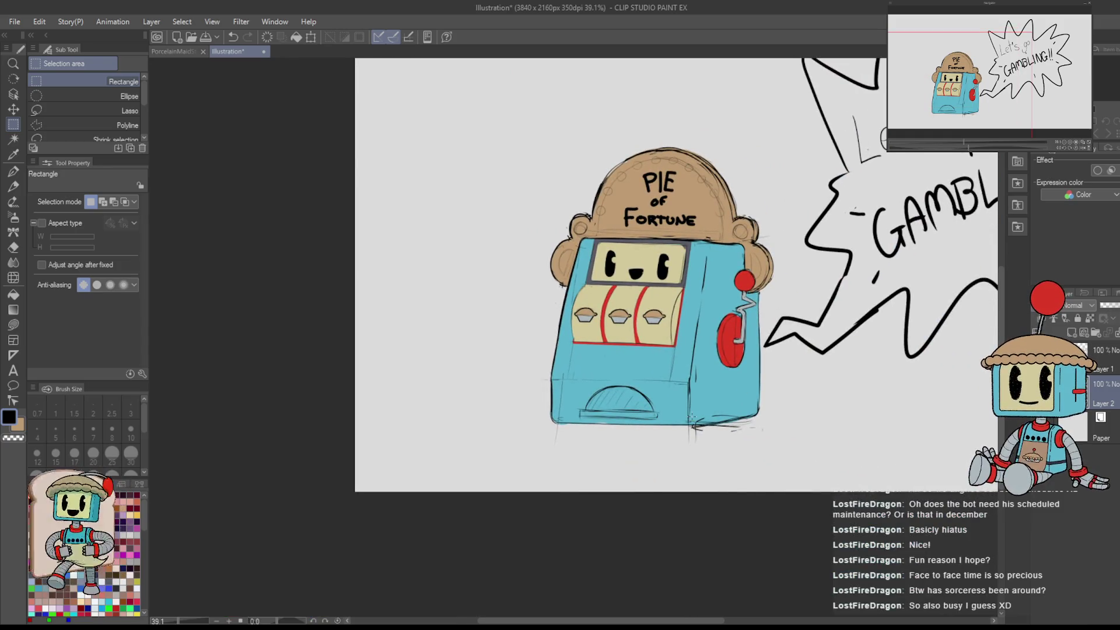
# - With the G-pen and red sampled from the lever, draw eyes on the left, middle and right pie tins
pyautogui.press('p')
pyautogui.keyDown('alt'); pyautogui.click(730, 336); pyautogui.keyUp('alt')
pyautogui.scroll(8, 577, 312)
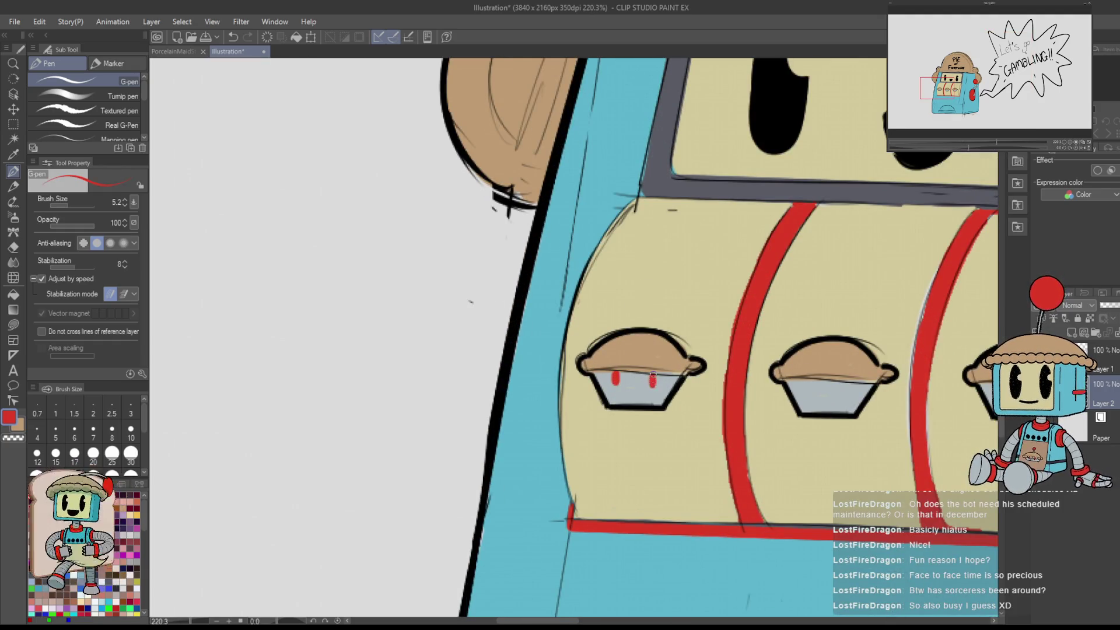
pyautogui.moveTo(616, 374)
pyautogui.mouseDown()
pyautogui.moveTo(617, 395)
pyautogui.moveTo(652, 377)
pyautogui.mouseUp()
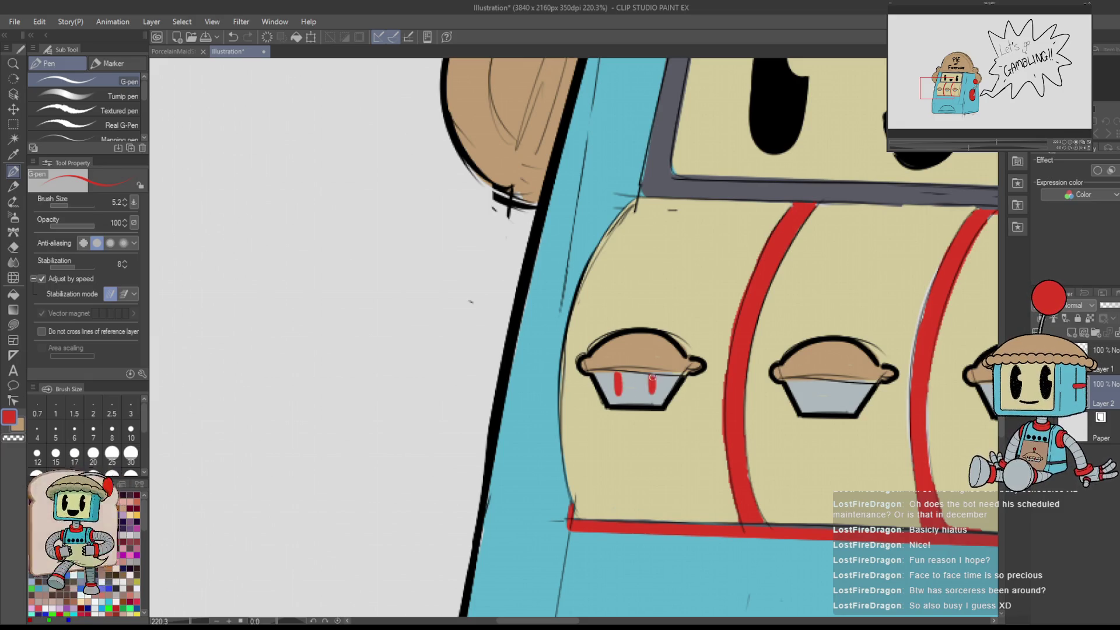
pyautogui.hscroll(3, 653, 378)
pyautogui.scroll(-2, 653, 378)
pyautogui.moveTo(621, 304)
pyautogui.mouseDown()
pyautogui.moveTo(622, 327)
pyautogui.moveTo(632, 309)
pyautogui.mouseUp()
pyautogui.hotkey('ctrl', 'z')
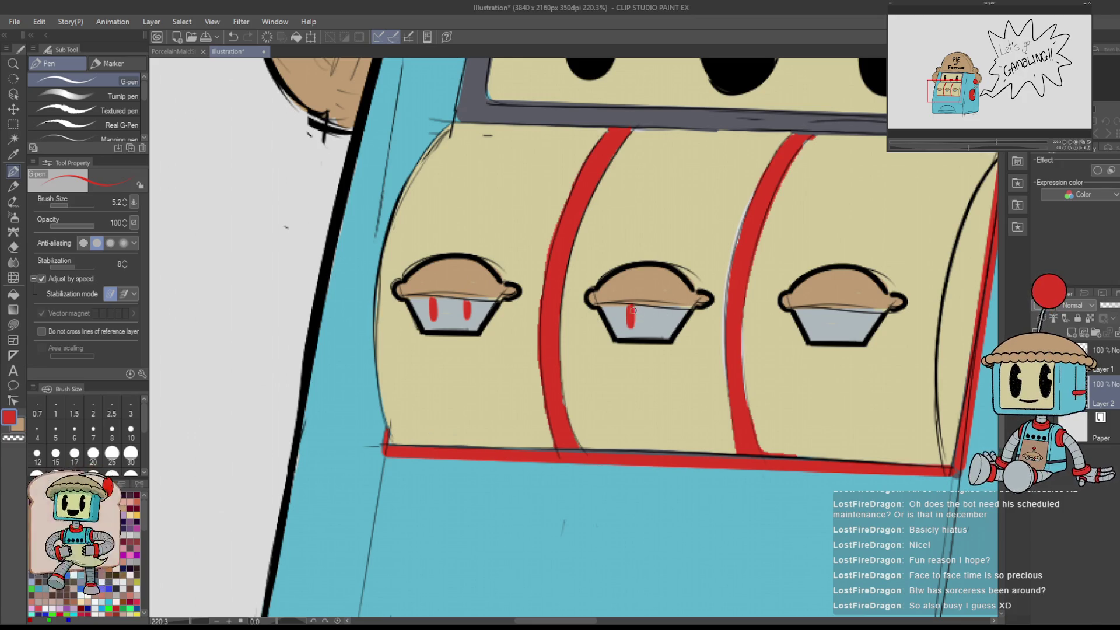
pyautogui.moveTo(820, 310)
pyautogui.mouseDown()
pyautogui.moveTo(822, 330)
pyautogui.moveTo(855, 312)
pyautogui.mouseUp()
pyautogui.scroll(-5, 684, 414)
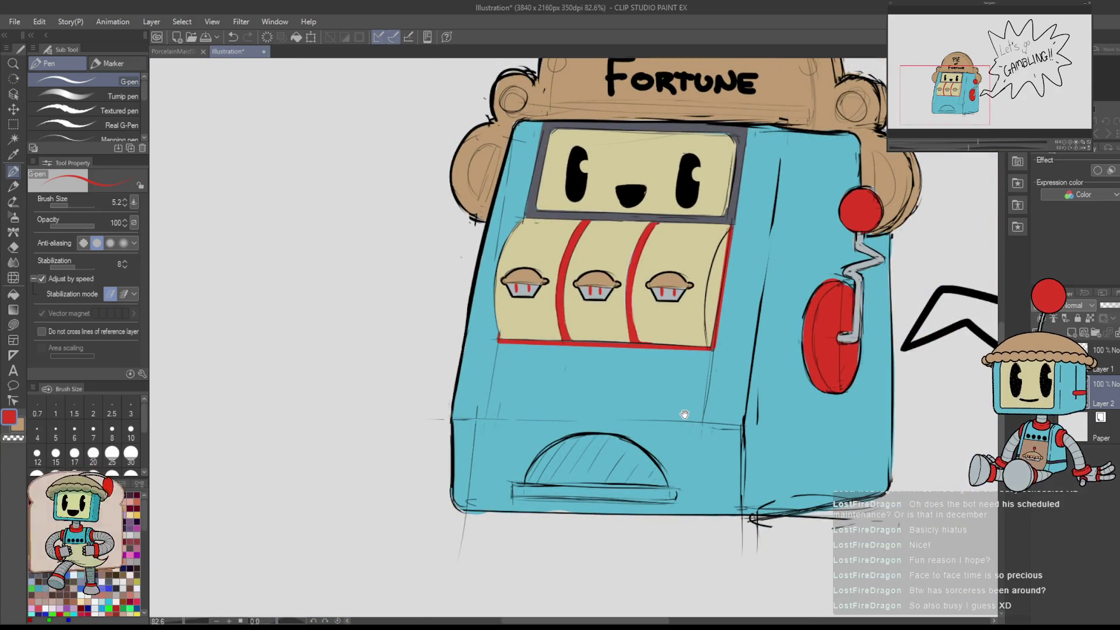
pyautogui.scroll(5, 634, 271)
# - Add small mouths to the reel pies, undoing the unwanted mouth strokes
pyautogui.press('x')
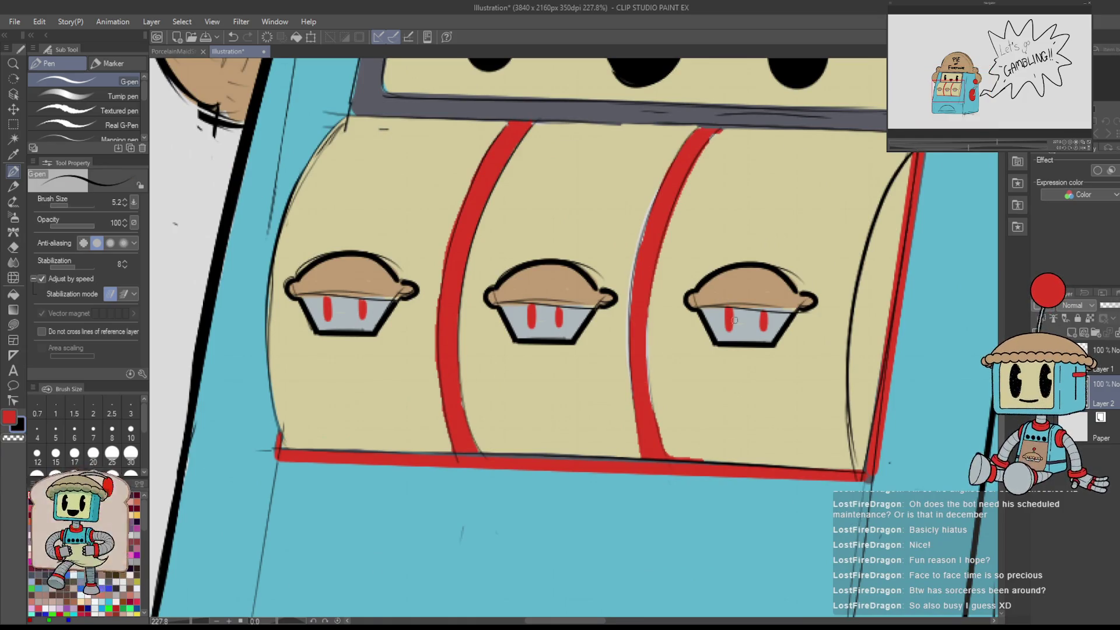
pyautogui.hotkey('ctrl', 'z')
pyautogui.moveTo(739, 331); pyautogui.dragTo(749, 333)
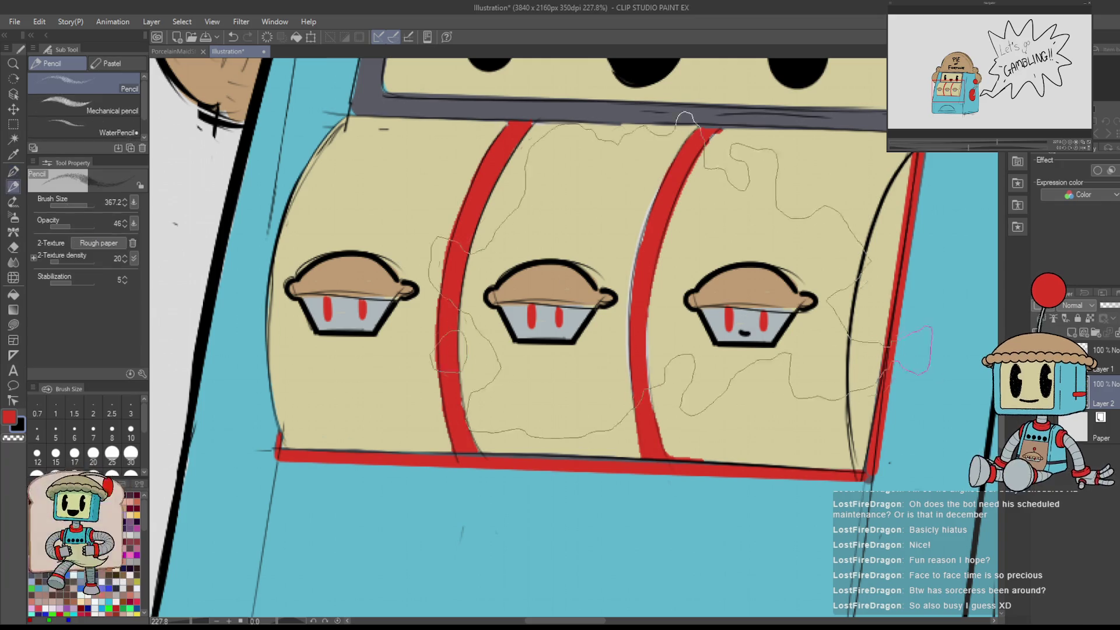
pyautogui.moveTo(541, 328); pyautogui.dragTo(549, 331)
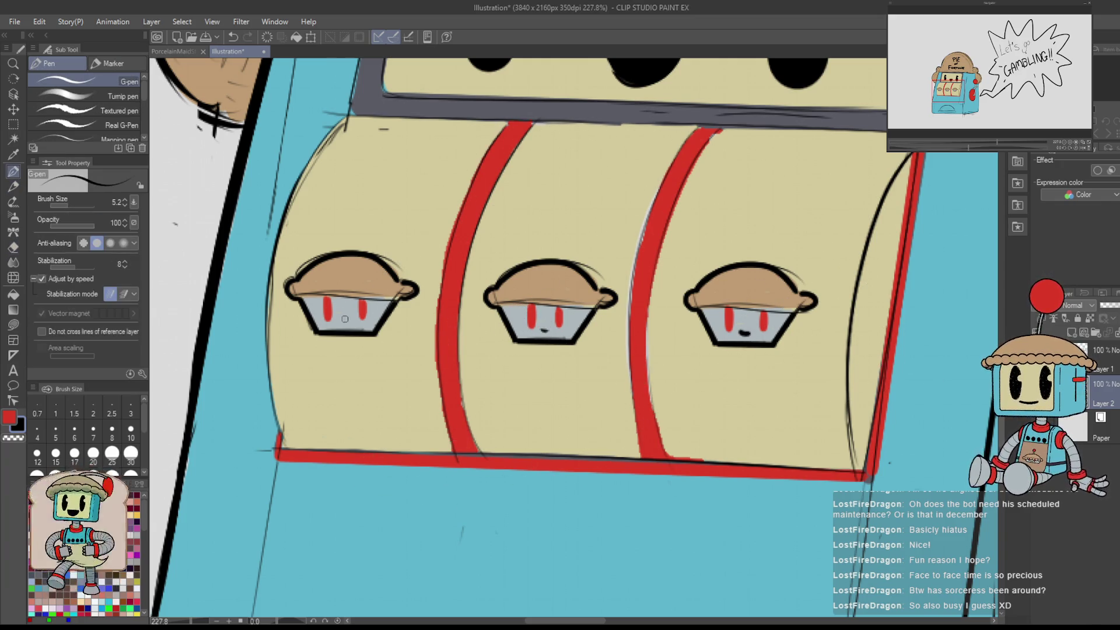
pyautogui.hotkey('ctrl', 'z')
pyautogui.hotkey('ctrl', 'z')
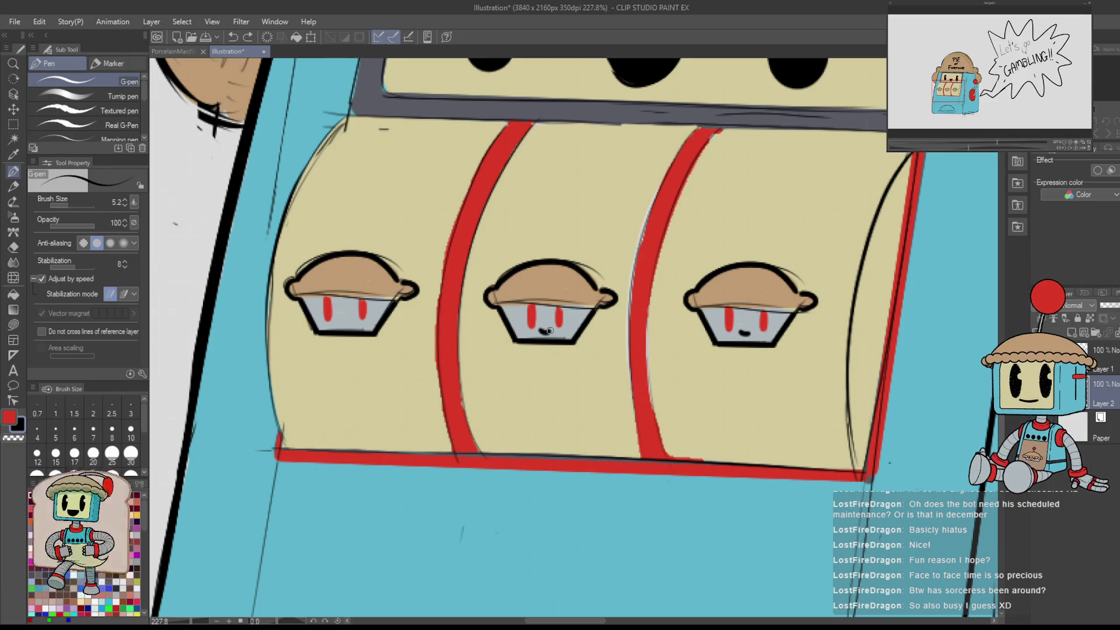
pyautogui.scroll(-3, 449, 298)
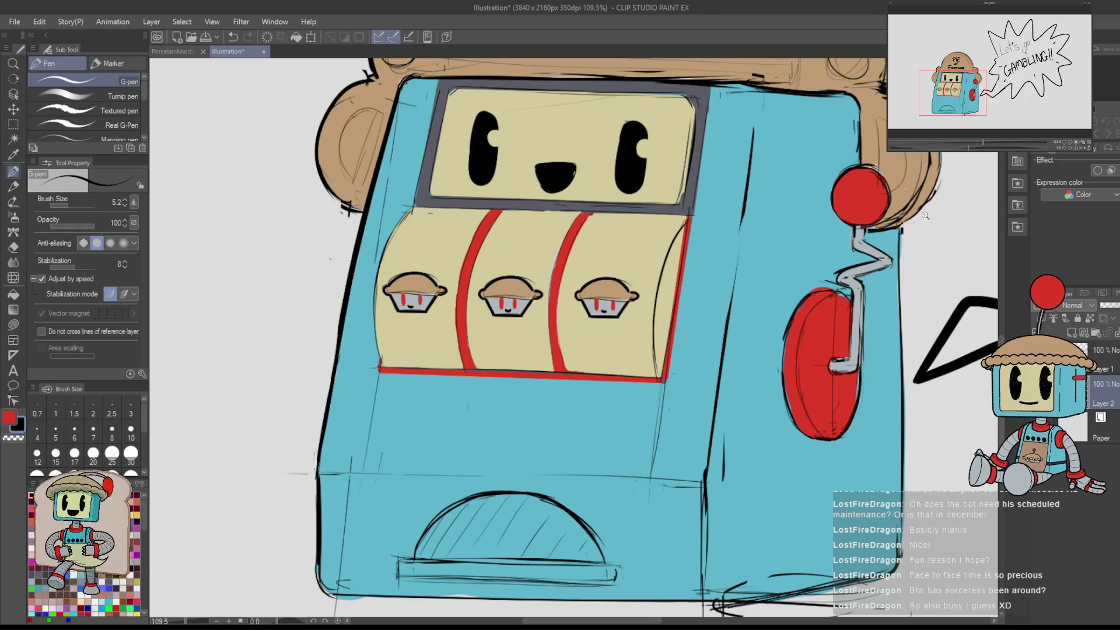
pyautogui.scroll(-3, 925, 215)
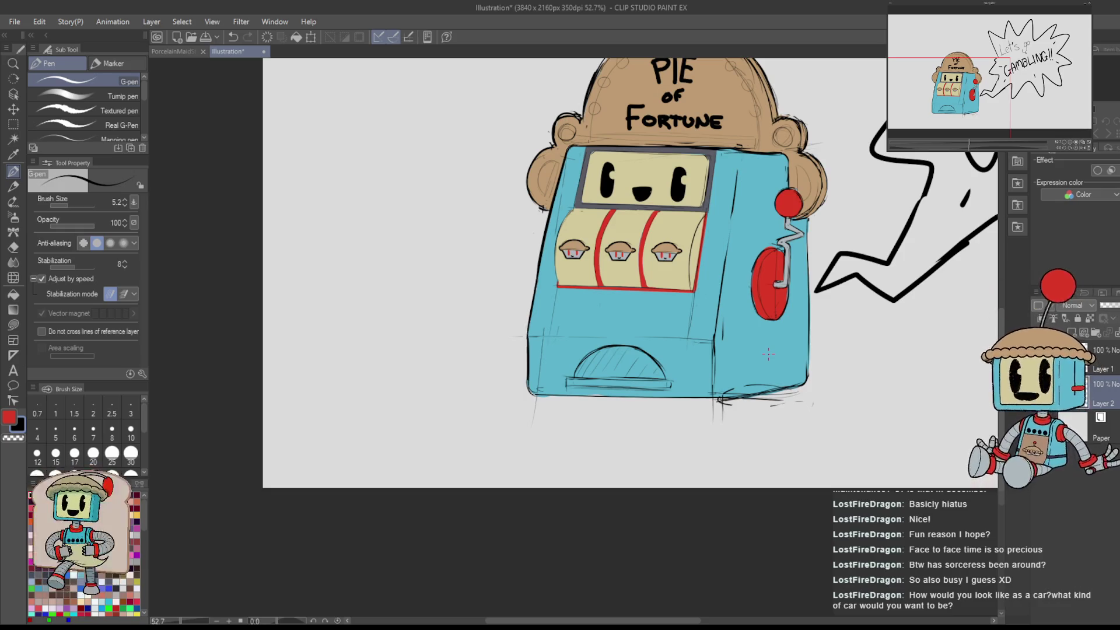
# - Paint a red light on each of the crust's left and right side bumps
pyautogui.scroll(2, 772, 260)
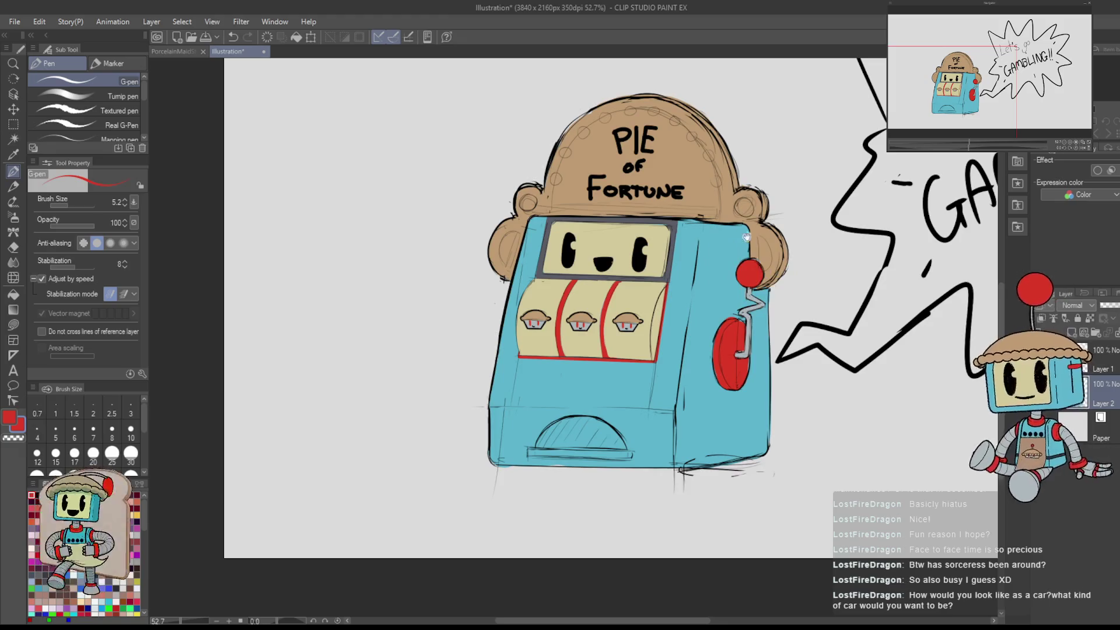
pyautogui.scroll(1, 773, 260)
pyautogui.scroll(3, 642, 292)
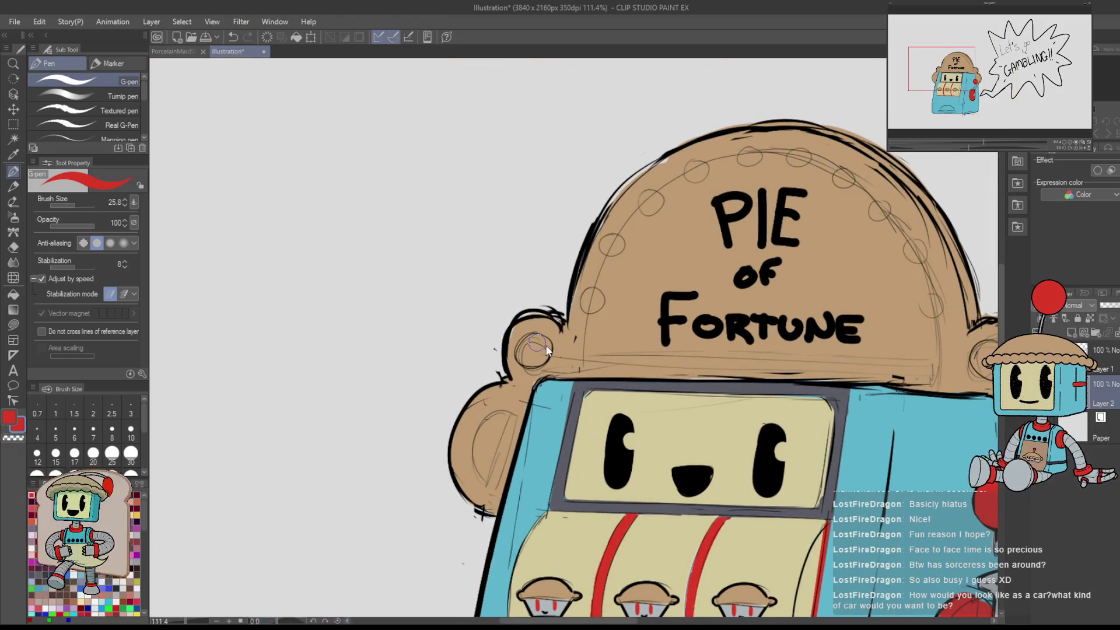
pyautogui.click(537, 350)
pyautogui.moveTo(845, 319); pyautogui.dragTo(625, 286)
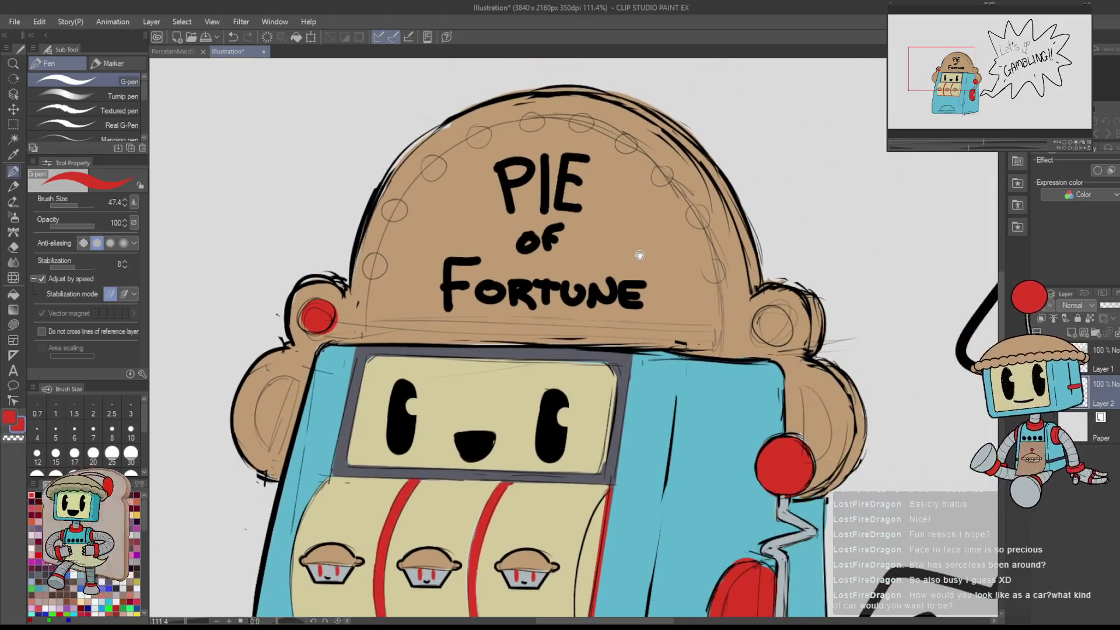
pyautogui.click(774, 321)
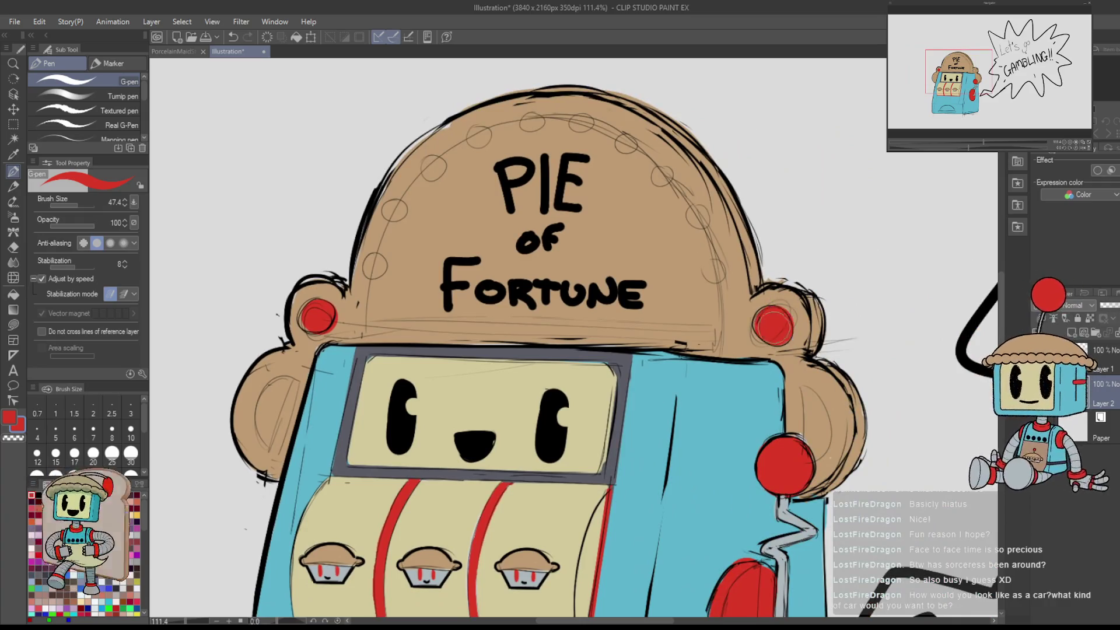
# - Place red marquee lights up the crust's right edge, redoing misplaced dots
pyautogui.click(713, 272)
pyautogui.hotkey('ctrl', 'z')
pyautogui.click(714, 271)
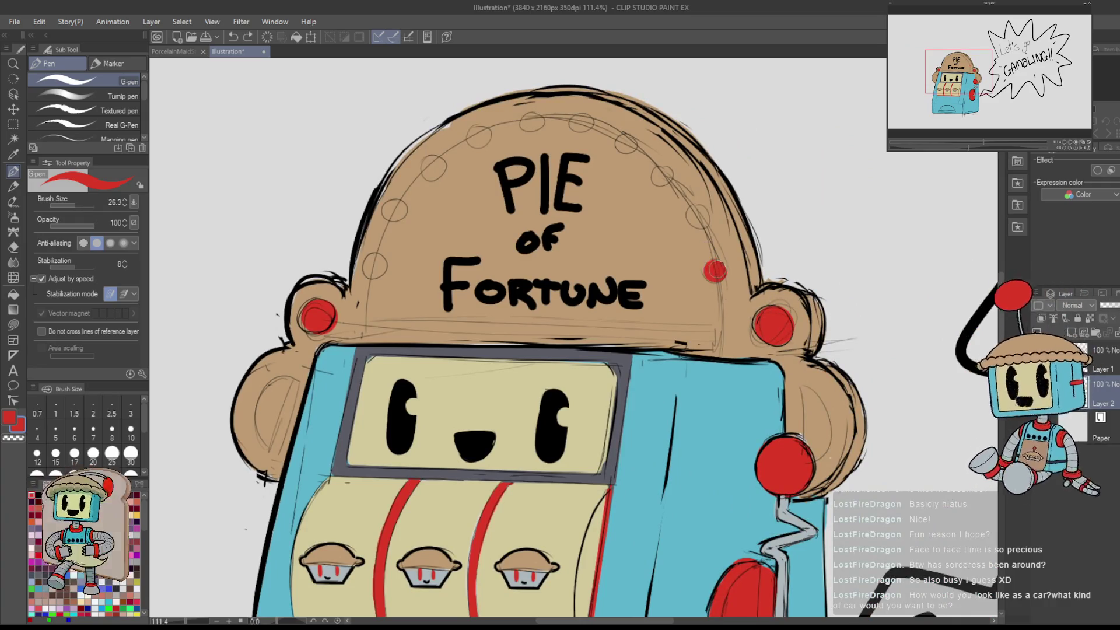
pyautogui.click(700, 219)
pyautogui.hotkey('ctrl', 'z')
pyautogui.click(700, 219)
pyautogui.hotkey('ctrl', 'z')
pyautogui.click(699, 219)
# - Continue the red lights over the crust top and down its left side to close the ring
pyautogui.click(663, 175)
pyautogui.click(628, 146)
pyautogui.click(583, 122)
pyautogui.click(532, 122)
pyautogui.click(478, 135)
pyautogui.click(433, 167)
pyautogui.click(396, 209)
pyautogui.click(376, 266)
pyautogui.scroll(-4, 551, 314)
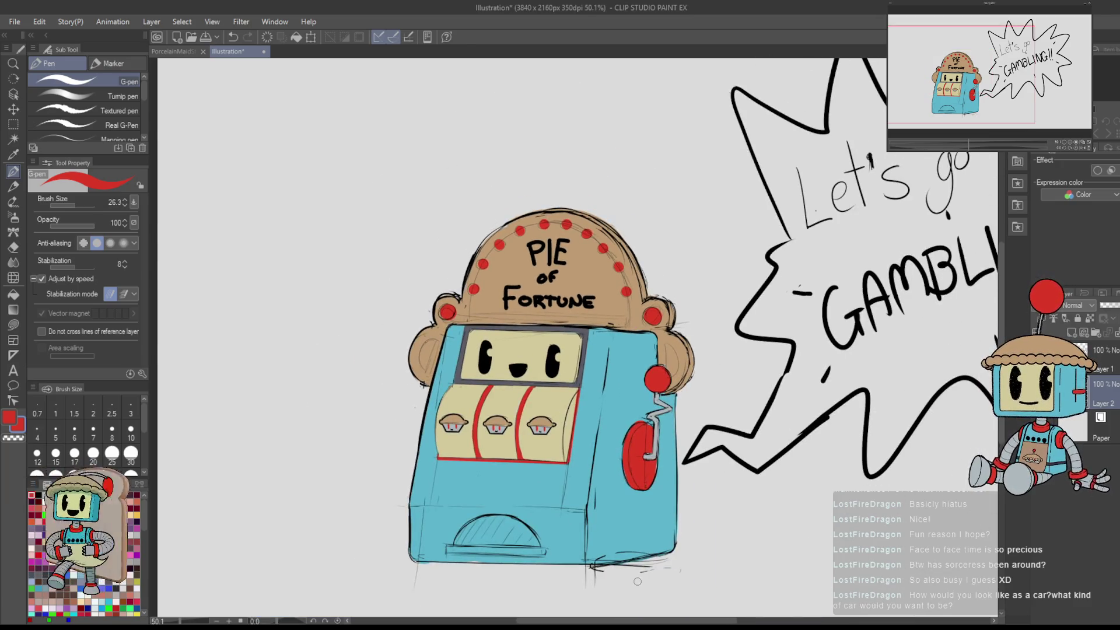
pyautogui.moveTo(638, 581); pyautogui.dragTo(719, 473)
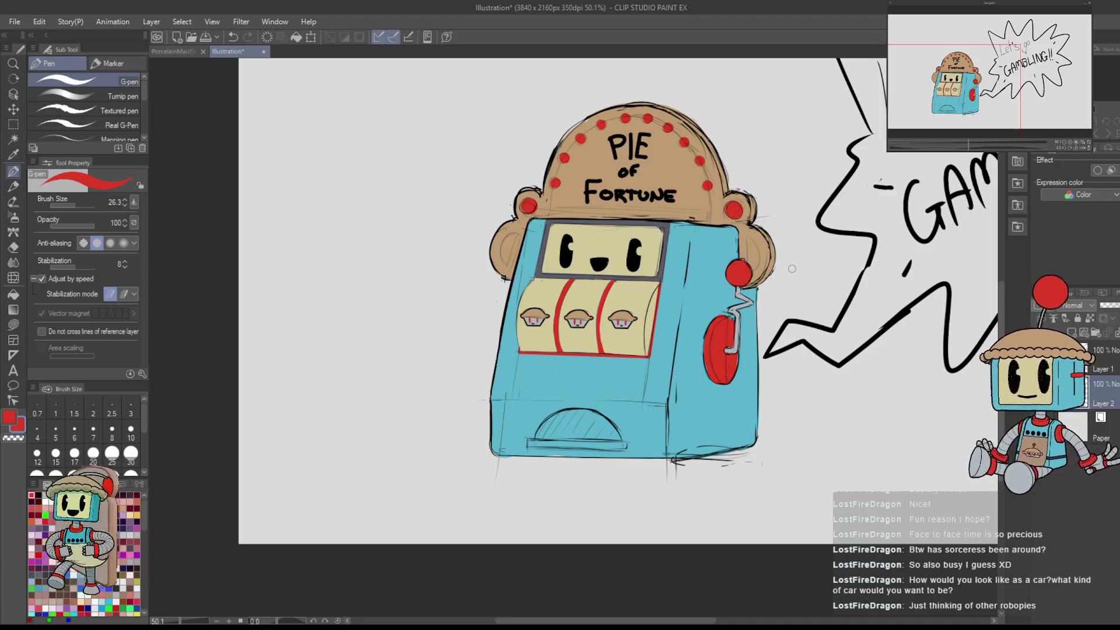
pyautogui.scroll(-3, 839, 291)
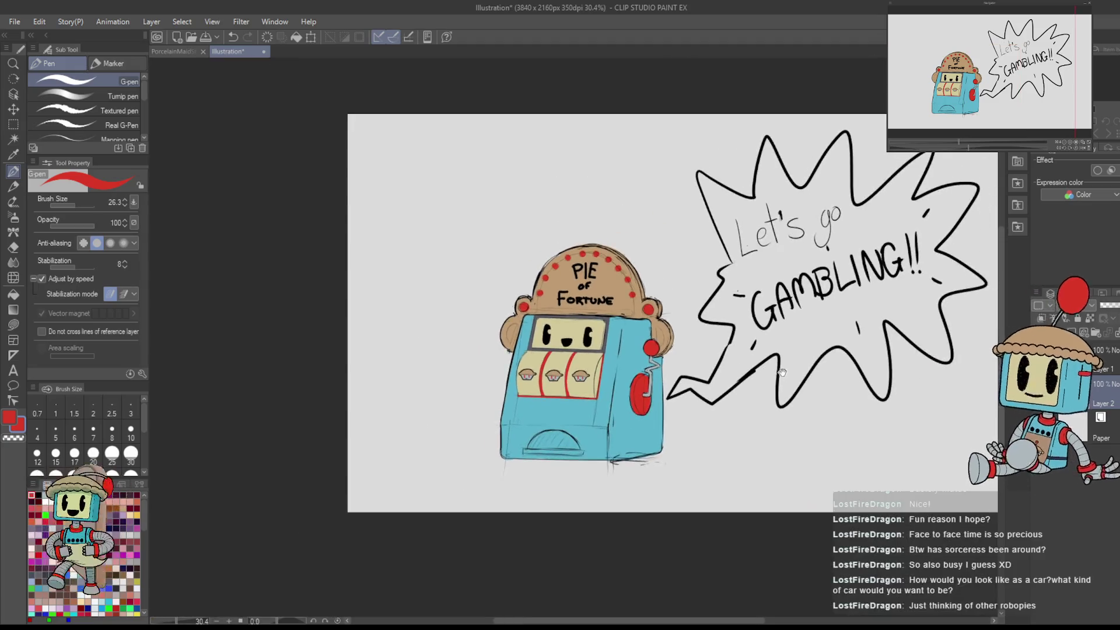
pyautogui.moveTo(782, 372); pyautogui.dragTo(704, 375)
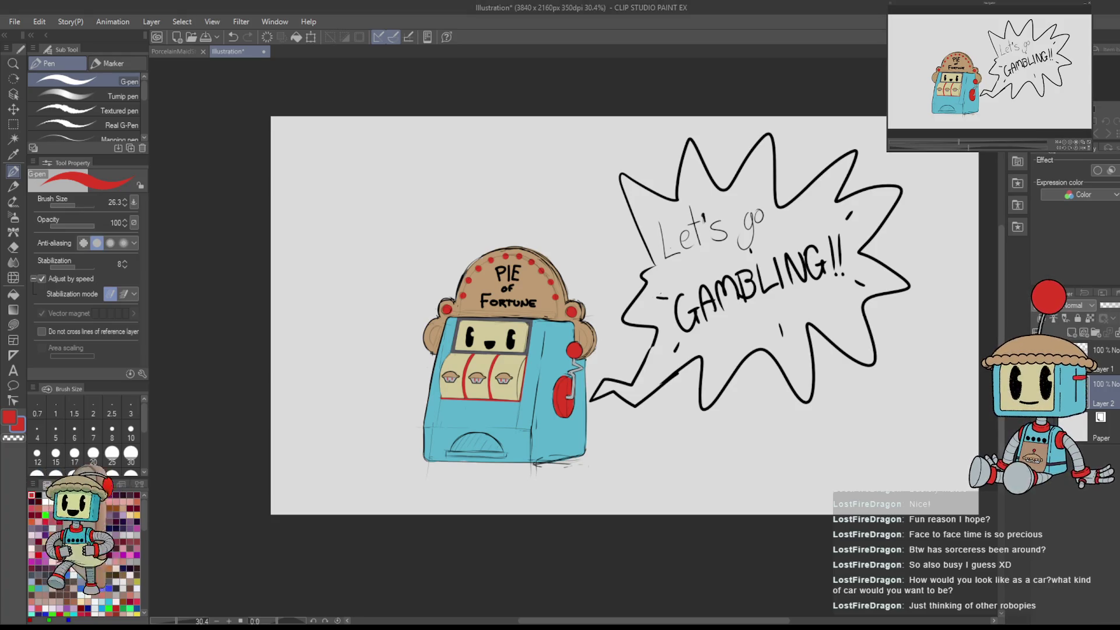
pyautogui.scroll(3, 773, 239)
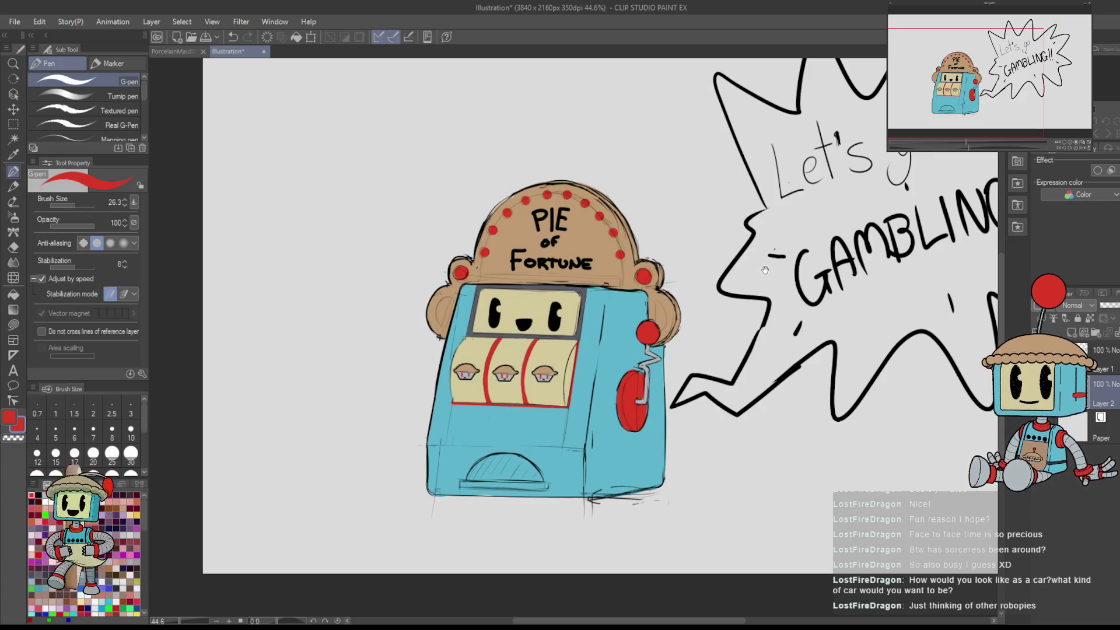
pyautogui.moveTo(765, 270); pyautogui.dragTo(848, 243)
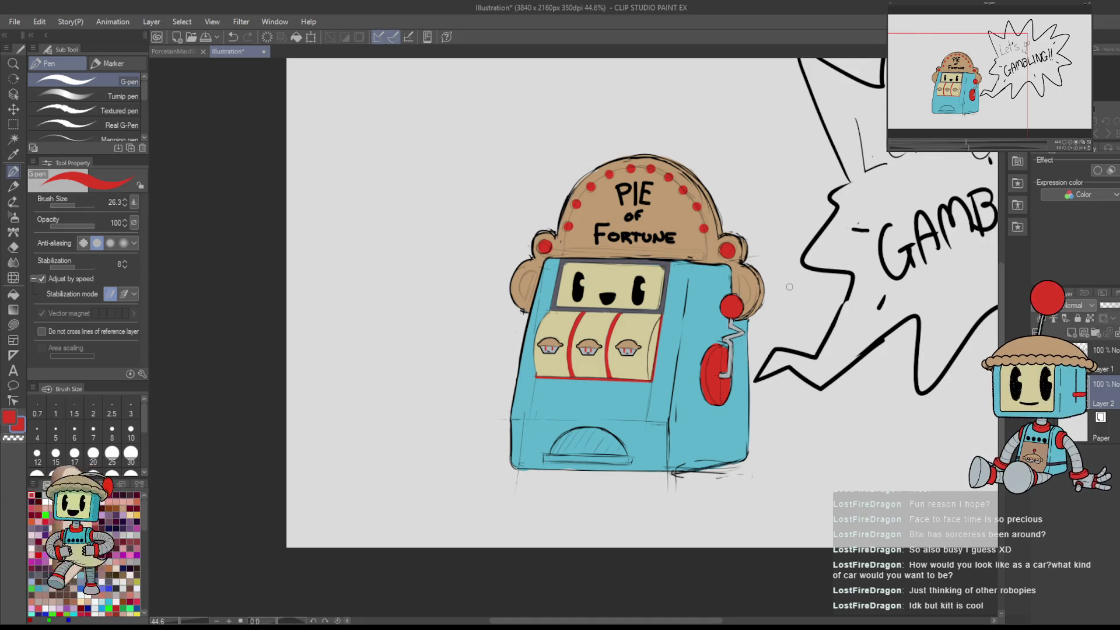
pyautogui.moveTo(779, 255)
pyautogui.mouseDown()
pyautogui.moveTo(755, 372)
pyautogui.moveTo(730, 357)
pyautogui.mouseUp()
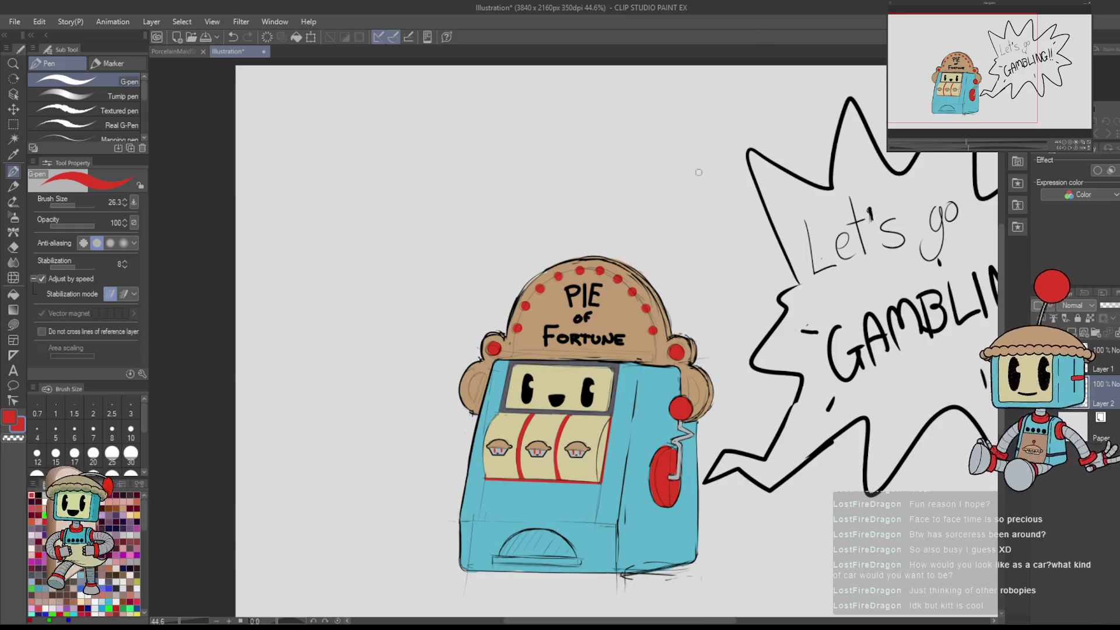
pyautogui.moveTo(699, 173); pyautogui.dragTo(789, 248)
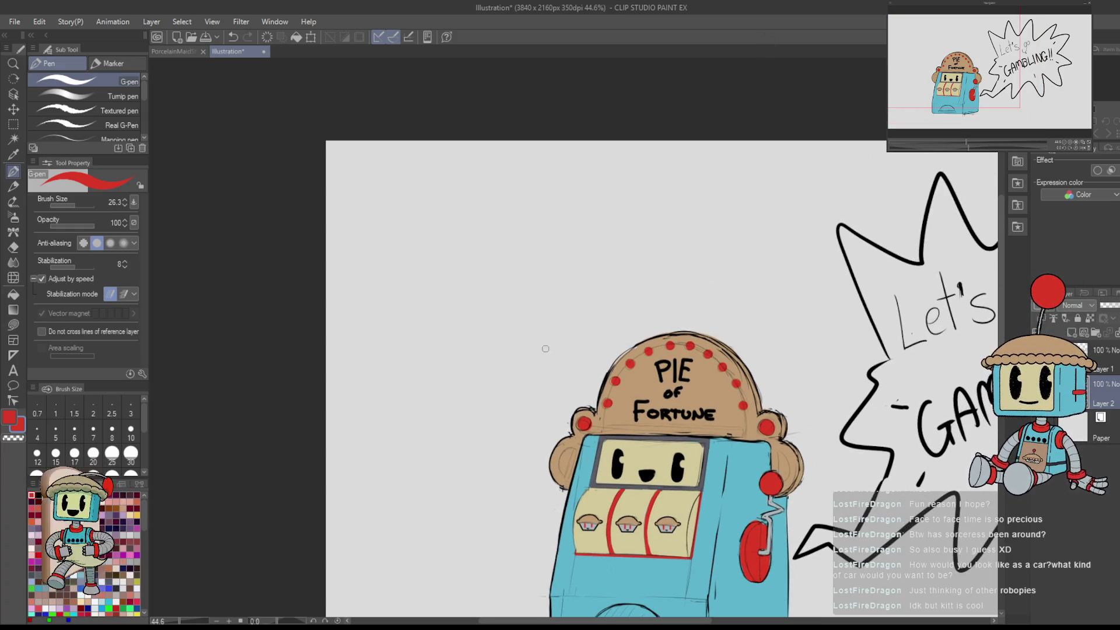
# - Undo two trial red strokes near the bubble tail and swap the drawing colour to black
pyautogui.moveTo(447, 318)
pyautogui.mouseDown()
pyautogui.moveTo(452, 274)
pyautogui.moveTo(540, 234)
pyautogui.mouseUp()
pyautogui.hotkey('ctrl', 'z')
pyautogui.moveTo(542, 292); pyautogui.dragTo(565, 258)
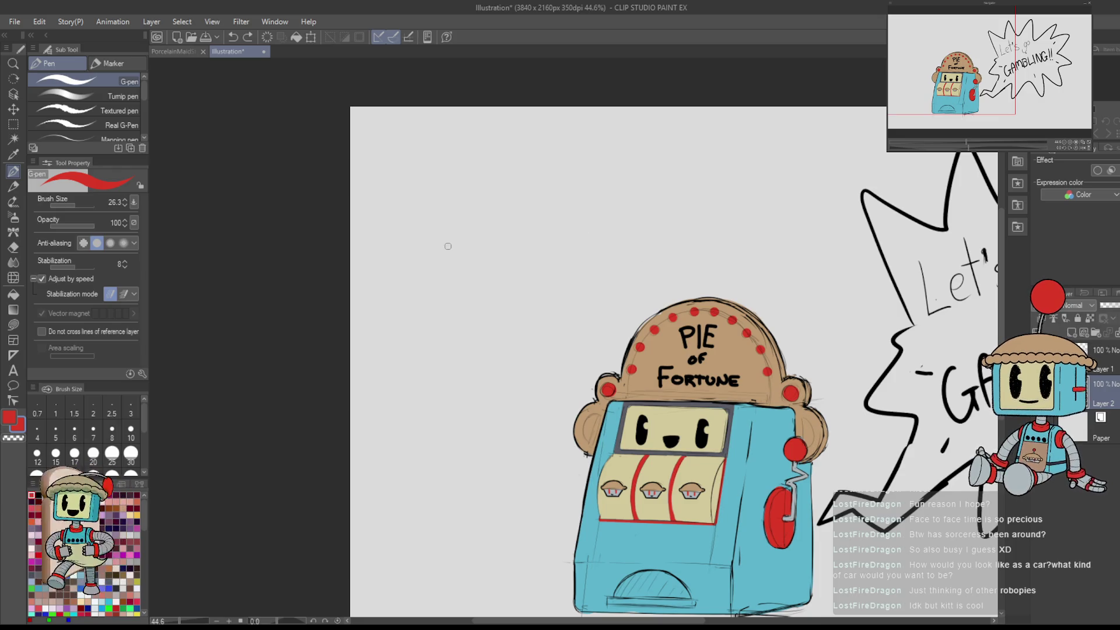
pyautogui.moveTo(449, 247); pyautogui.dragTo(505, 268)
pyautogui.hotkey('ctrl', 'z')
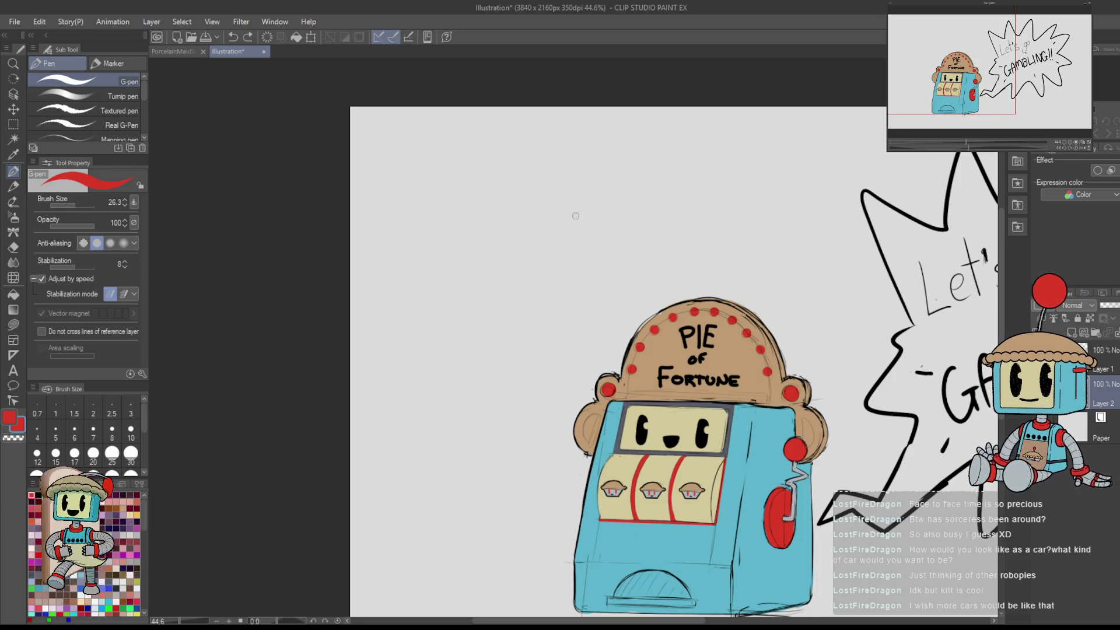
pyautogui.press('x')
# - Sketch and undo several trial black arcs above the slot machine
pyautogui.moveTo(581, 416)
pyautogui.mouseDown()
pyautogui.moveTo(611, 408)
pyautogui.moveTo(643, 346)
pyautogui.moveTo(600, 383)
pyautogui.mouseUp()
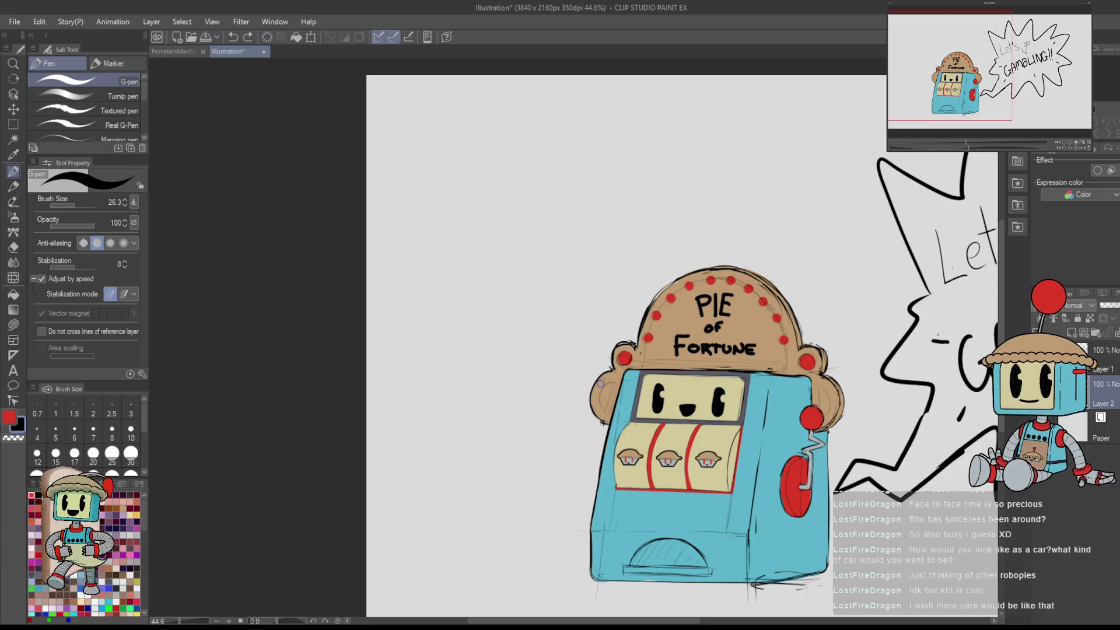
pyautogui.moveTo(878, 371)
pyautogui.mouseDown()
pyautogui.moveTo(812, 324)
pyautogui.moveTo(752, 302)
pyautogui.moveTo(813, 381)
pyautogui.mouseUp()
pyautogui.moveTo(743, 291)
pyautogui.mouseDown()
pyautogui.moveTo(730, 236)
pyautogui.moveTo(803, 269)
pyautogui.moveTo(841, 198)
pyautogui.moveTo(878, 218)
pyautogui.moveTo(879, 231)
pyautogui.mouseUp()
pyautogui.moveTo(595, 229)
pyautogui.mouseDown()
pyautogui.moveTo(585, 210)
pyautogui.moveTo(624, 175)
pyautogui.moveTo(668, 175)
pyautogui.mouseUp()
pyautogui.hotkey('ctrl', 'z')
pyautogui.moveTo(598, 198); pyautogui.dragTo(644, 153)
pyautogui.hotkey('ctrl', 'z')
pyautogui.moveTo(619, 222)
pyautogui.mouseDown()
pyautogui.moveTo(598, 199)
pyautogui.moveTo(633, 221)
pyautogui.moveTo(632, 186)
pyautogui.moveTo(679, 161)
pyautogui.mouseUp()
pyautogui.hotkey('ctrl', 'z')
pyautogui.hotkey('ctrl', 'z')
pyautogui.moveTo(606, 214); pyautogui.dragTo(679, 147)
pyautogui.hotkey('ctrl', 'z')
pyautogui.moveTo(594, 185)
pyautogui.mouseDown()
pyautogui.moveTo(602, 221)
pyautogui.moveTo(660, 243)
pyautogui.mouseUp()
# - Try a trapezoid outline and assorted test strokes above the machine, undoing the trial marks
pyautogui.moveTo(590, 182)
pyautogui.mouseDown()
pyautogui.moveTo(616, 230)
pyautogui.moveTo(703, 228)
pyautogui.moveTo(711, 182)
pyautogui.moveTo(688, 238)
pyautogui.mouseUp()
pyautogui.moveTo(669, 168); pyautogui.dragTo(587, 184)
pyautogui.moveTo(705, 182); pyautogui.dragTo(721, 173)
pyautogui.hotkey('ctrl', 'z')
pyautogui.hotkey('ctrl', 'z')
pyautogui.hotkey('ctrl', 'z')
pyautogui.hotkey('ctrl', 'z')
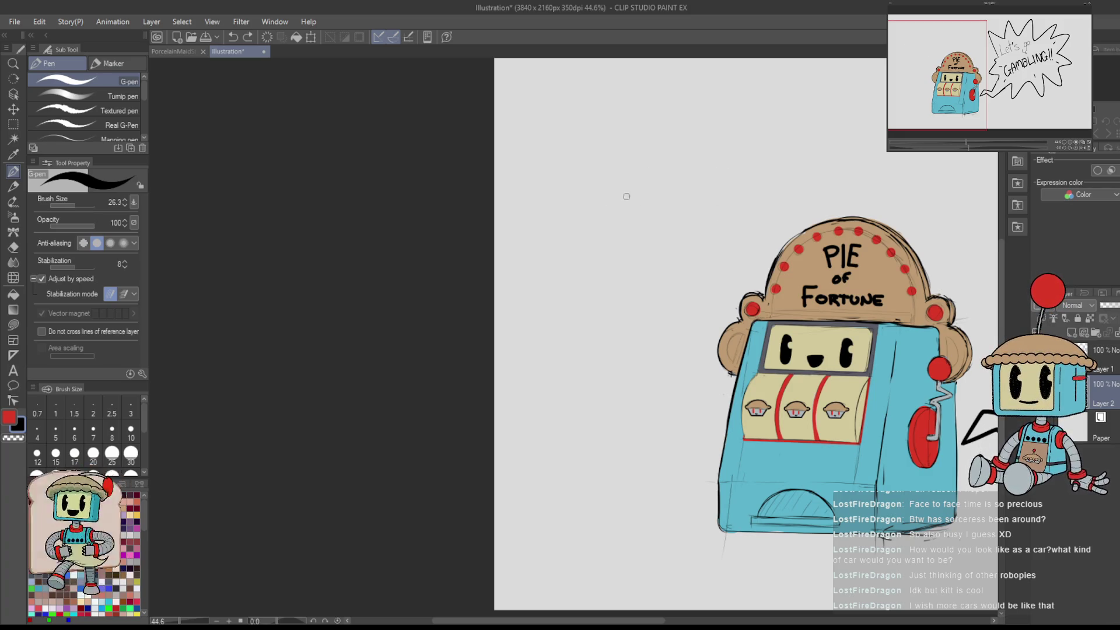
pyautogui.moveTo(582, 222); pyautogui.dragTo(605, 182)
pyautogui.moveTo(593, 231)
pyautogui.mouseDown()
pyautogui.moveTo(590, 190)
pyautogui.moveTo(705, 157)
pyautogui.mouseUp()
pyautogui.hotkey('ctrl', 'z')
pyautogui.moveTo(591, 188); pyautogui.dragTo(695, 151)
pyautogui.hotkey('ctrl', 'z')
pyautogui.moveTo(625, 188); pyautogui.dragTo(671, 235)
pyautogui.moveTo(675, 185); pyautogui.dragTo(564, 274)
pyautogui.hotkey('ctrl', 'z')
pyautogui.moveTo(702, 168)
pyautogui.mouseDown()
pyautogui.moveTo(582, 275)
pyautogui.moveTo(692, 362)
pyautogui.moveTo(687, 268)
pyautogui.moveTo(623, 251)
pyautogui.moveTo(686, 260)
pyautogui.mouseUp()
pyautogui.moveTo(596, 257)
pyautogui.mouseDown()
pyautogui.moveTo(692, 256)
pyautogui.moveTo(681, 257)
pyautogui.moveTo(775, 207)
pyautogui.mouseUp()
pyautogui.hotkey('ctrl', 'z')
pyautogui.moveTo(706, 244); pyautogui.dragTo(788, 236)
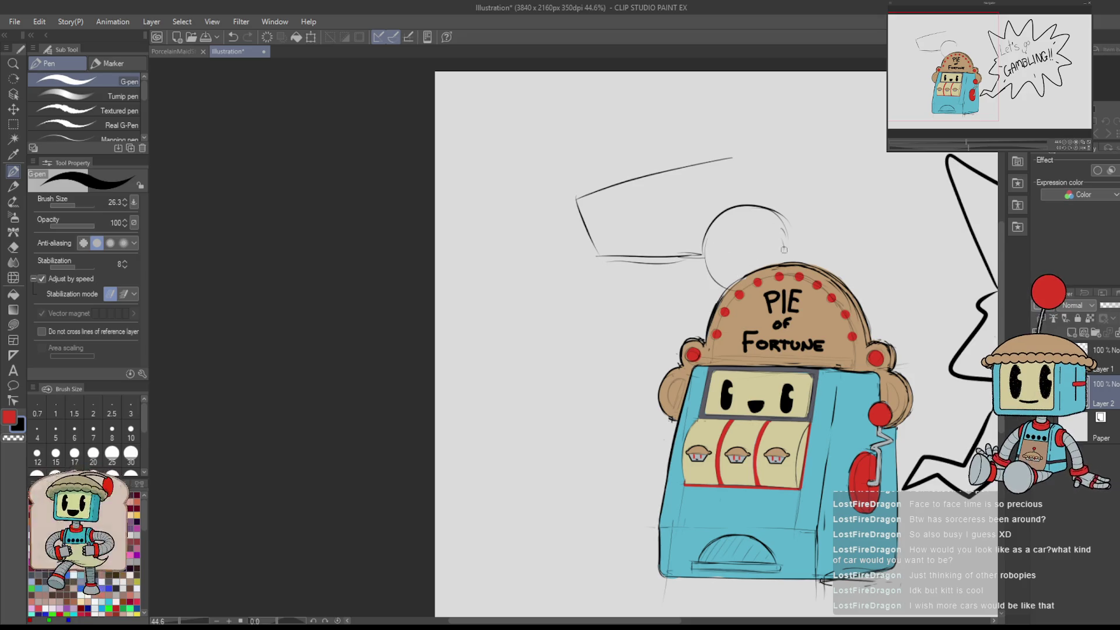
pyautogui.hotkey('ctrl', 'z')
pyautogui.hotkey('ctrl', 'z')
pyautogui.hotkey('ctrl', 'z')
pyautogui.hotkey('ctrl', 'z')
pyautogui.hotkey('ctrl', 'z')
pyautogui.hotkey('ctrl', 'z')
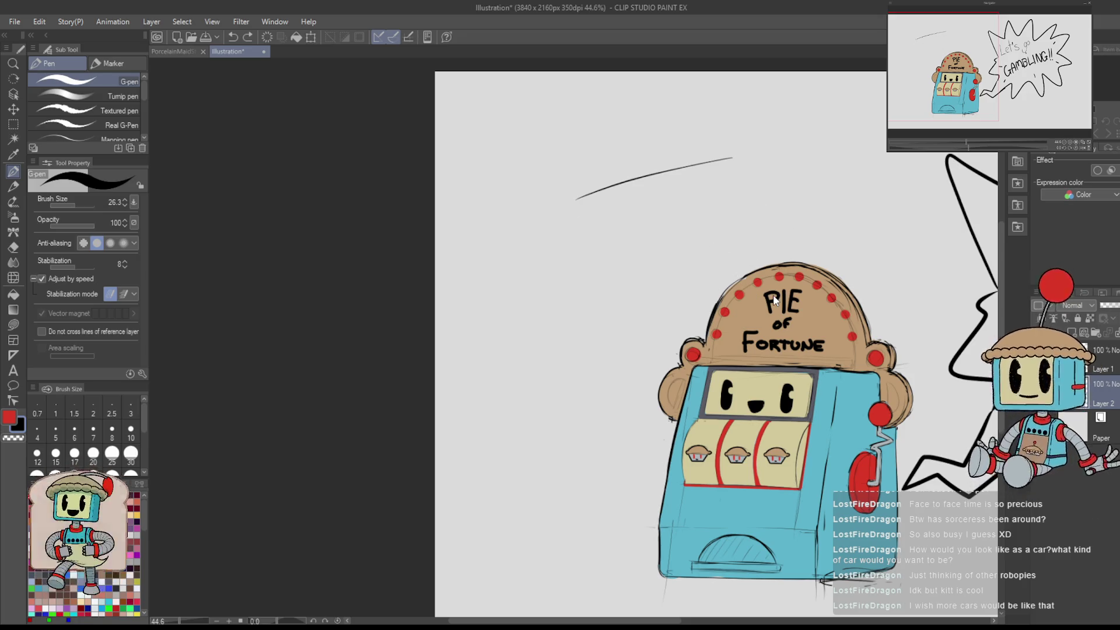
pyautogui.moveTo(772, 295)
pyautogui.mouseDown()
pyautogui.moveTo(705, 245)
pyautogui.moveTo(522, 428)
pyautogui.moveTo(603, 457)
pyautogui.mouseUp()
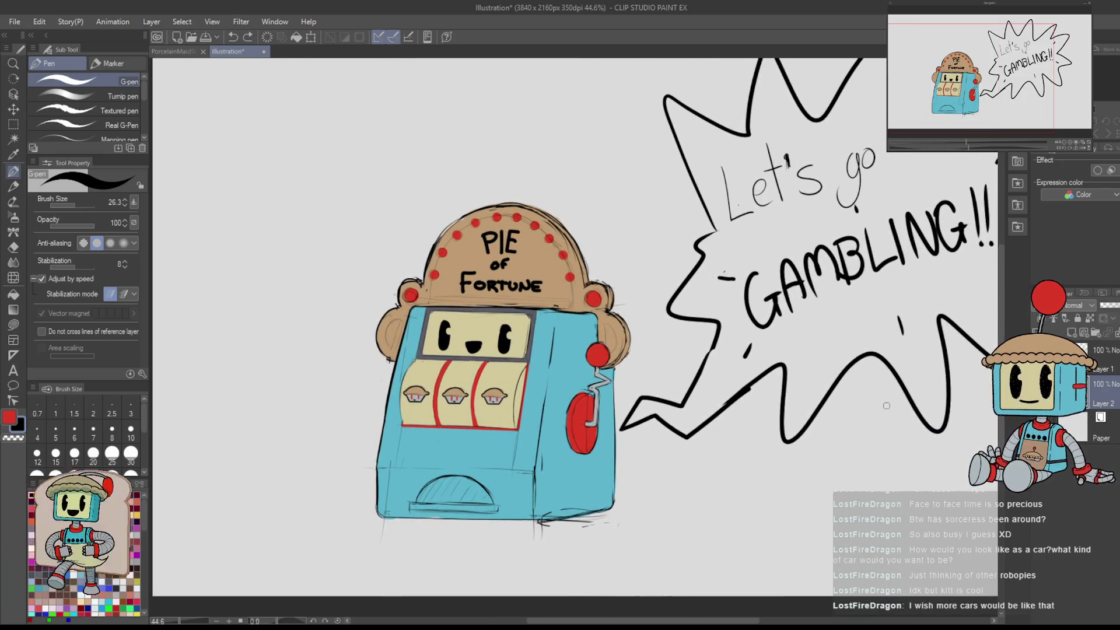
# - Sample the slot machine's light blue and reset the view rotation to upright
pyautogui.moveTo(885, 406); pyautogui.dragTo(1026, 341)
pyautogui.scroll(2, 653, 326)
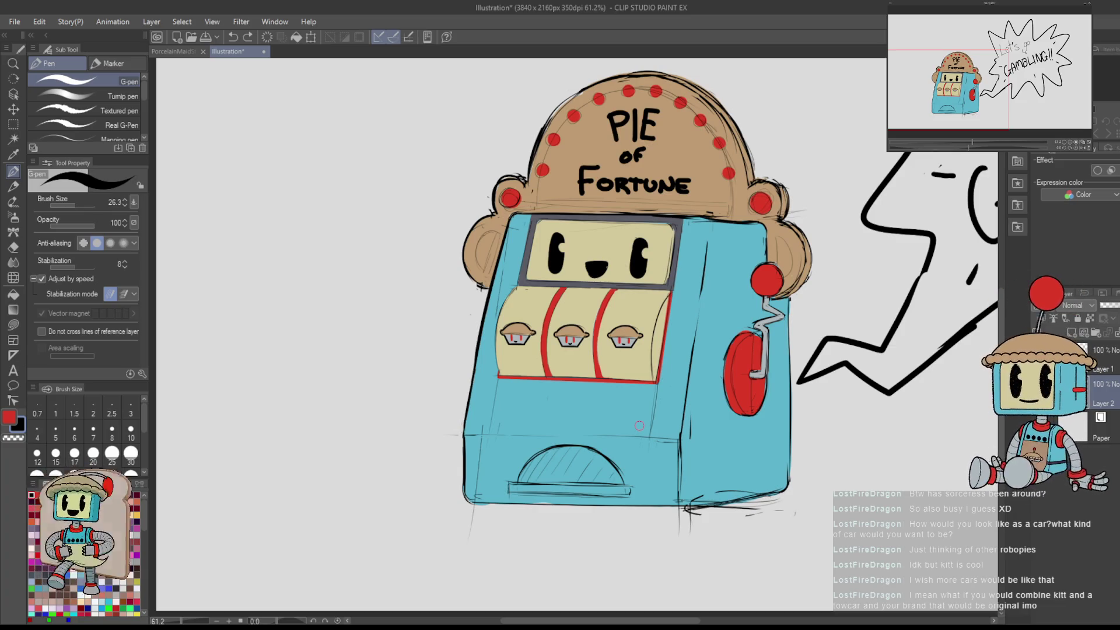
pyautogui.keyDown('alt'); pyautogui.click(521, 405); pyautogui.keyUp('alt')
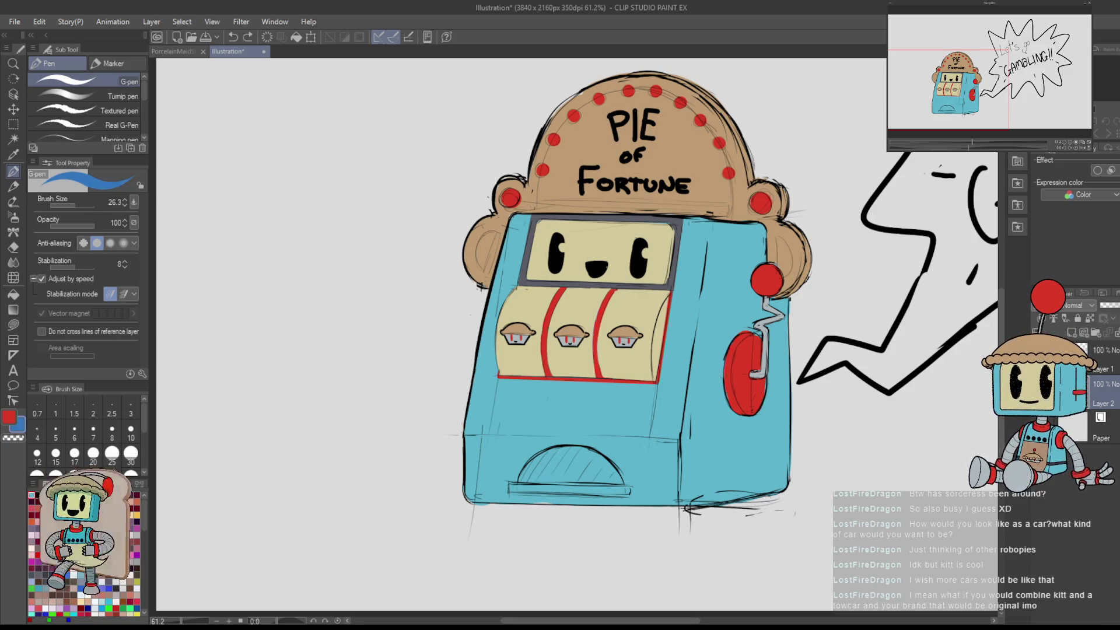
pyautogui.moveTo(754, 91)
pyautogui.mouseDown()
pyautogui.moveTo(620, 328)
pyautogui.moveTo(724, 374)
pyautogui.mouseUp()
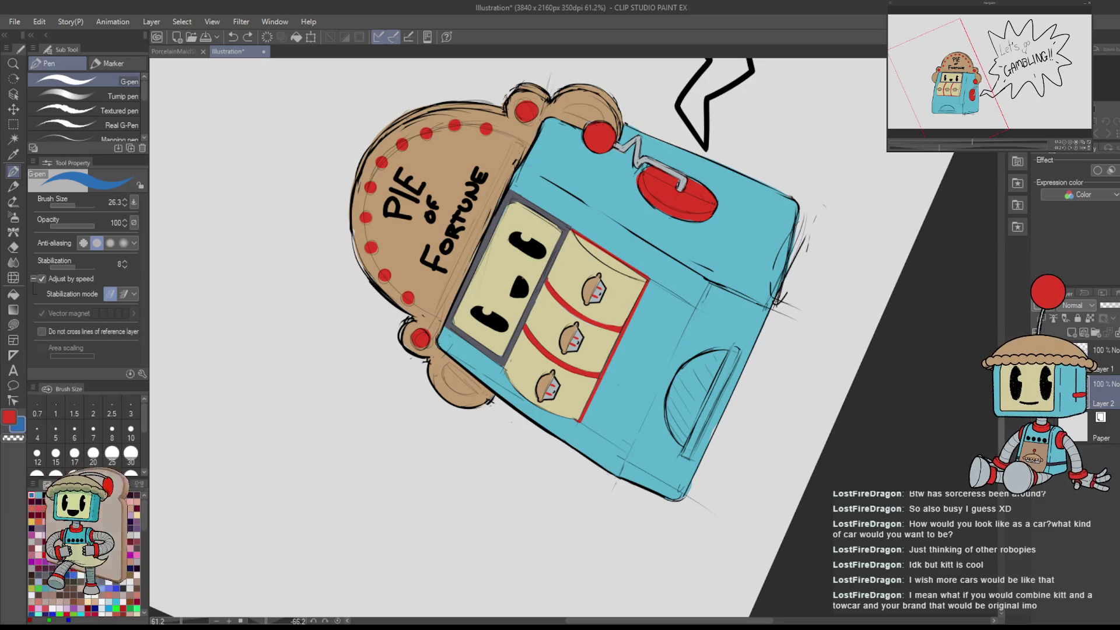
pyautogui.hotkey('ctrl', '@')
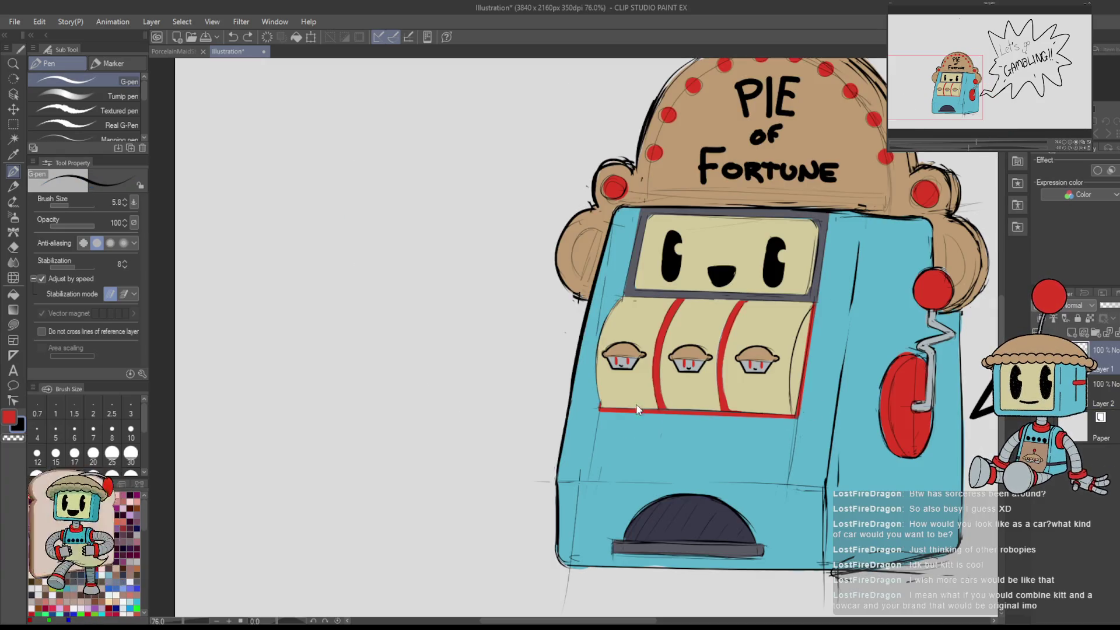
pyautogui.scroll(5, 636, 404)
# - Redraw the reel's left and upper-left edge lines, undoing misplaced strokes
pyautogui.hotkey('ctrl', 'z')
pyautogui.moveTo(588, 317); pyautogui.dragTo(601, 431)
pyautogui.hotkey('ctrl', 'z')
pyautogui.moveTo(589, 313); pyautogui.dragTo(601, 426)
pyautogui.moveTo(592, 369)
pyautogui.mouseDown()
pyautogui.moveTo(591, 277)
pyautogui.moveTo(591, 329)
pyautogui.moveTo(590, 284)
pyautogui.moveTo(642, 181)
pyautogui.mouseUp()
pyautogui.hotkey('ctrl', 'z')
pyautogui.hotkey('ctrl', 'z')
pyautogui.moveTo(599, 252); pyautogui.dragTo(650, 168)
pyautogui.moveTo(609, 233); pyautogui.dragTo(654, 166)
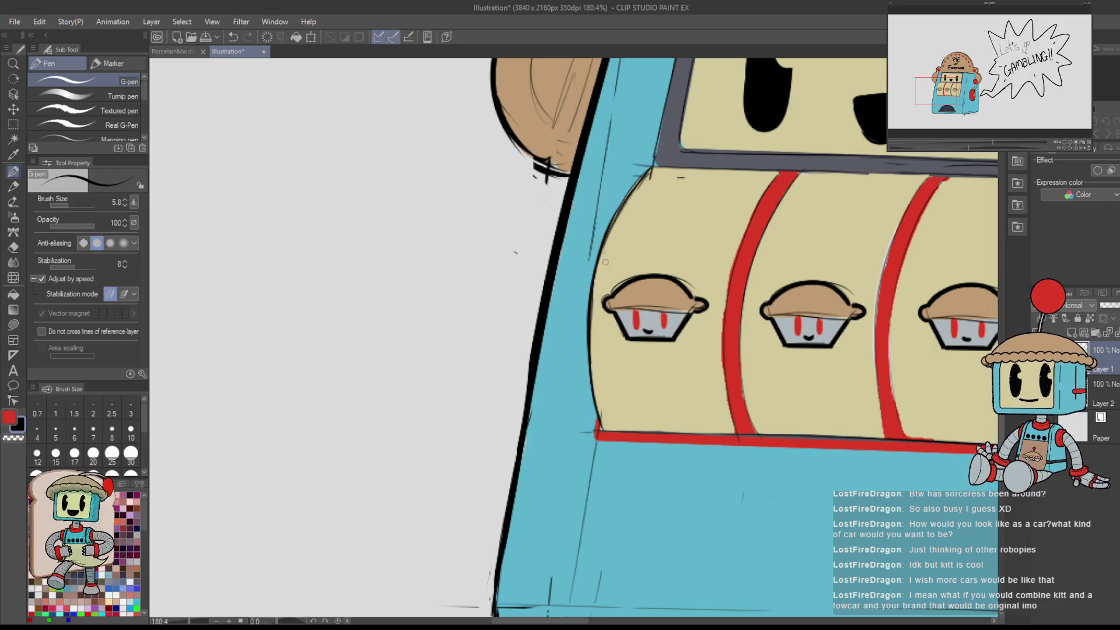
# - Darken the slot machine's right edge with an ink stroke
pyautogui.scroll(-4, 606, 262)
pyautogui.moveTo(770, 358); pyautogui.dragTo(647, 346)
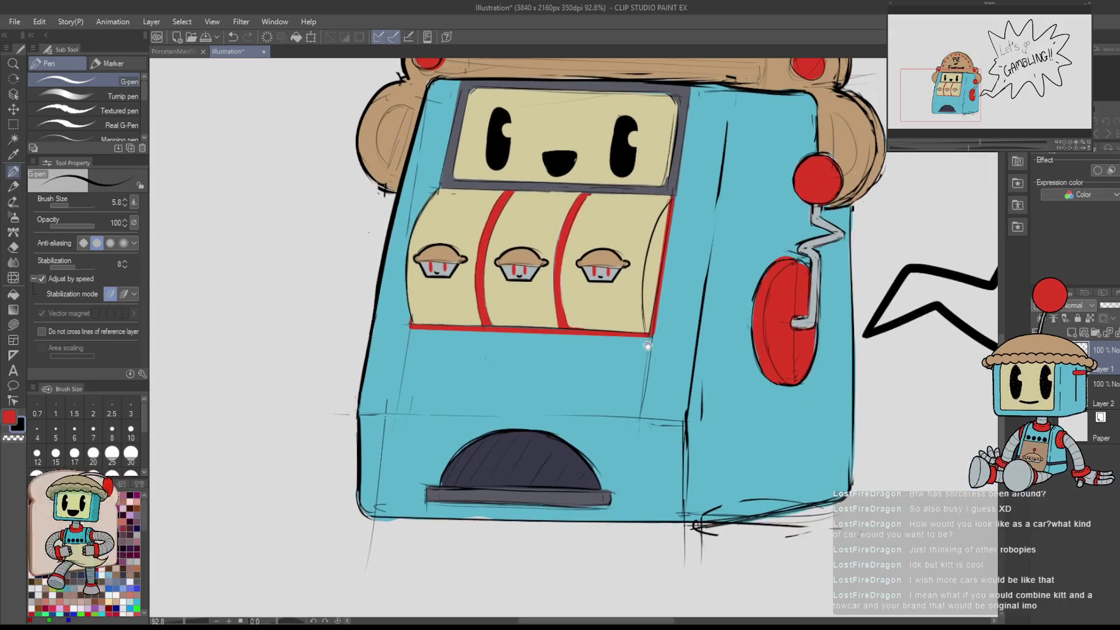
pyautogui.scroll(-3, 631, 293)
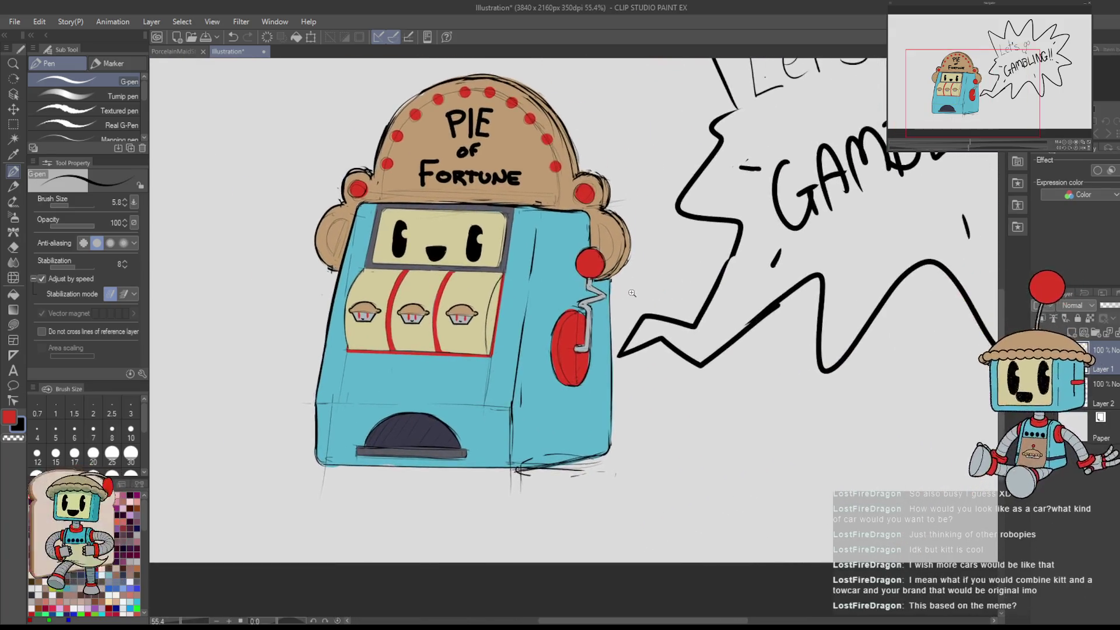
pyautogui.scroll(2, 631, 293)
pyautogui.scroll(1, 632, 293)
pyautogui.moveTo(622, 143); pyautogui.dragTo(626, 439)
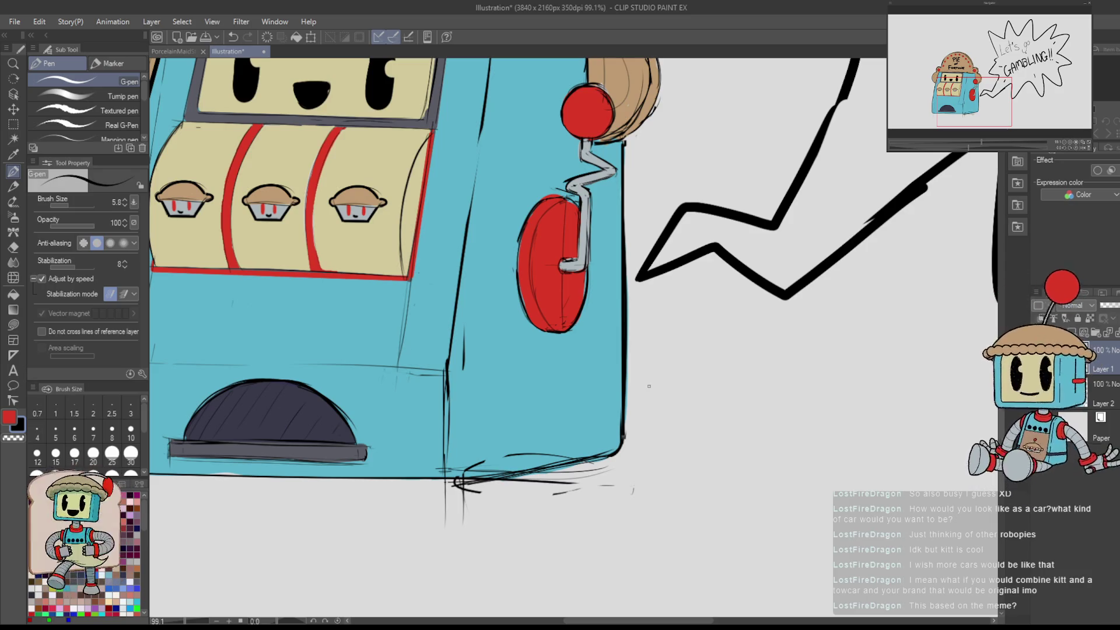
pyautogui.scroll(3, 621, 137)
# - Erase the stray sketch marks below the box corner, then return to the pen
pyautogui.press('e')
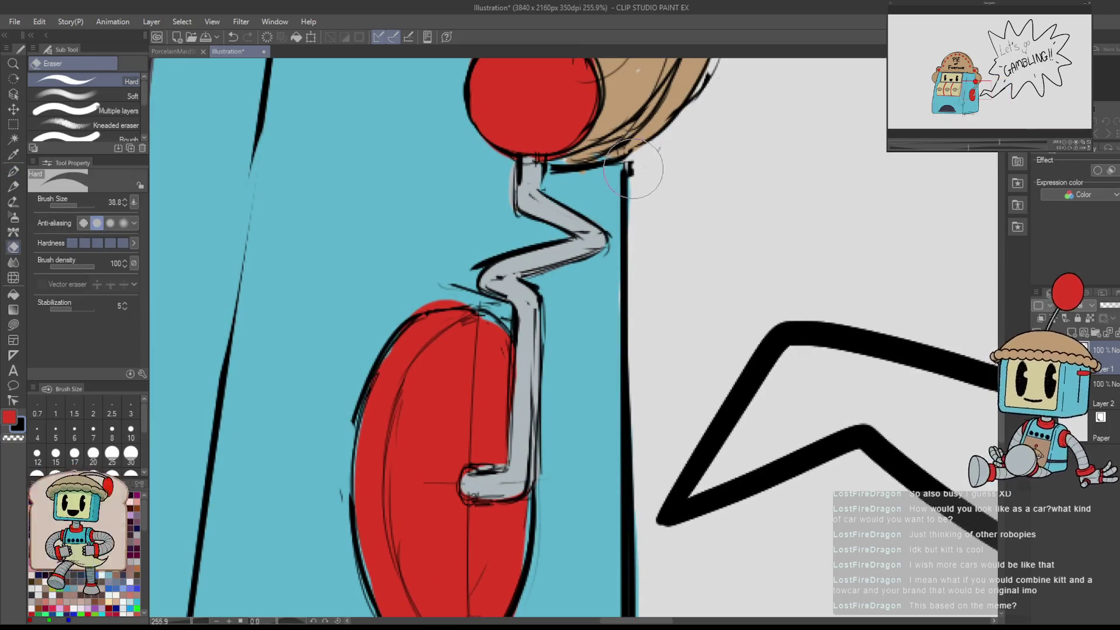
pyautogui.press('p')
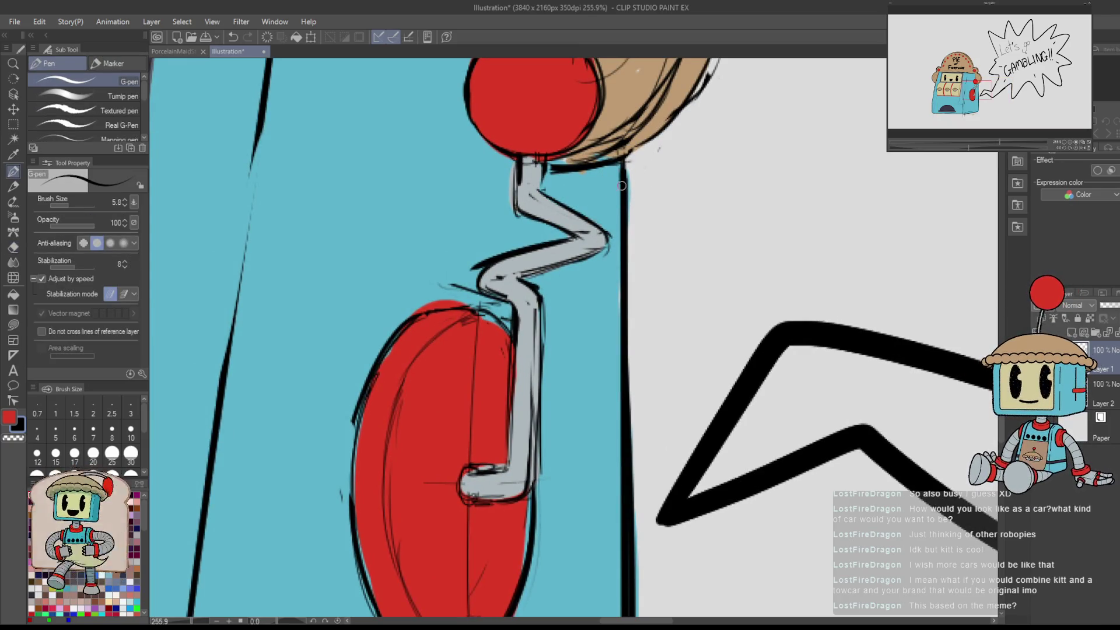
pyautogui.scroll(-5, 633, 192)
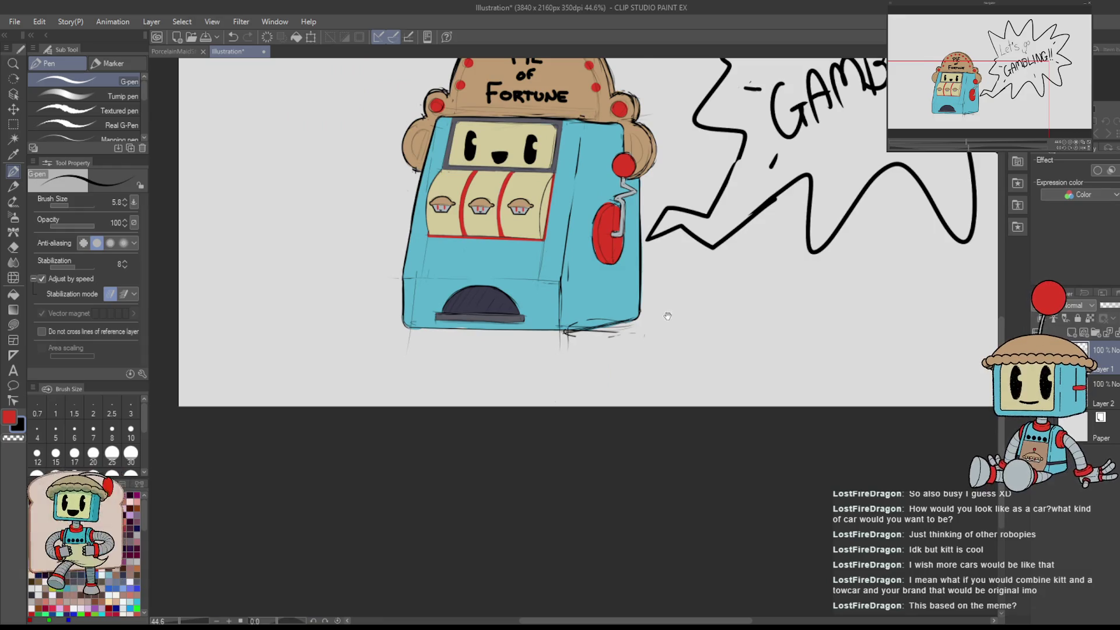
pyautogui.scroll(4, 668, 316)
pyautogui.press('e')
pyautogui.moveTo(512, 417)
pyautogui.mouseDown()
pyautogui.moveTo(600, 245)
pyautogui.moveTo(537, 325)
pyautogui.moveTo(482, 483)
pyautogui.moveTo(502, 484)
pyautogui.moveTo(467, 483)
pyautogui.moveTo(537, 257)
pyautogui.mouseUp()
pyautogui.press('p')
pyautogui.scroll(-4, 619, 357)
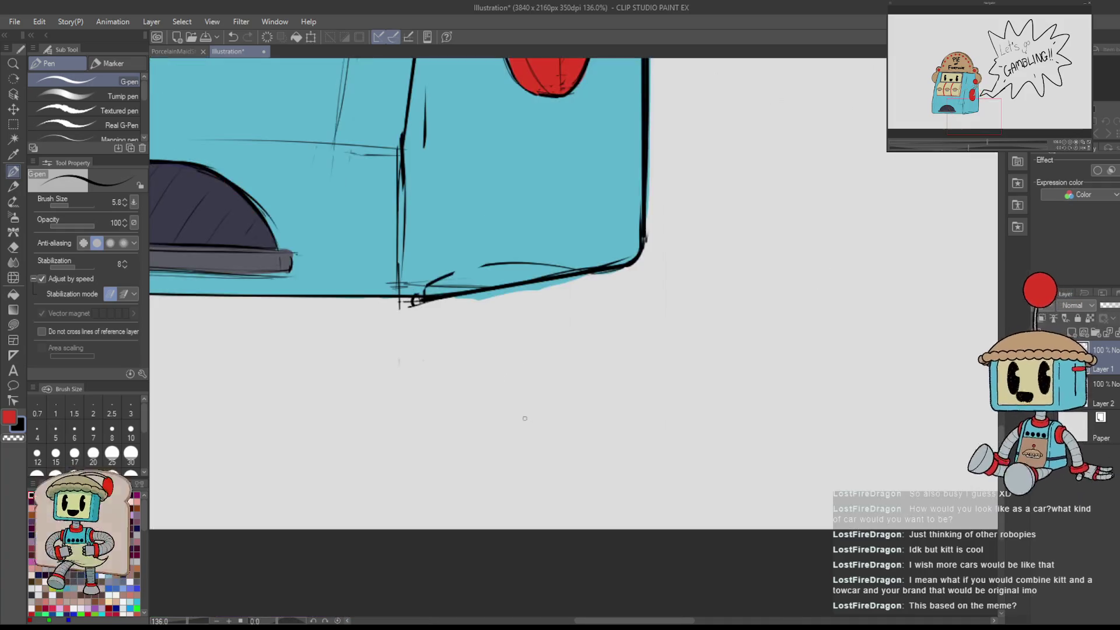
pyautogui.scroll(5, 569, 326)
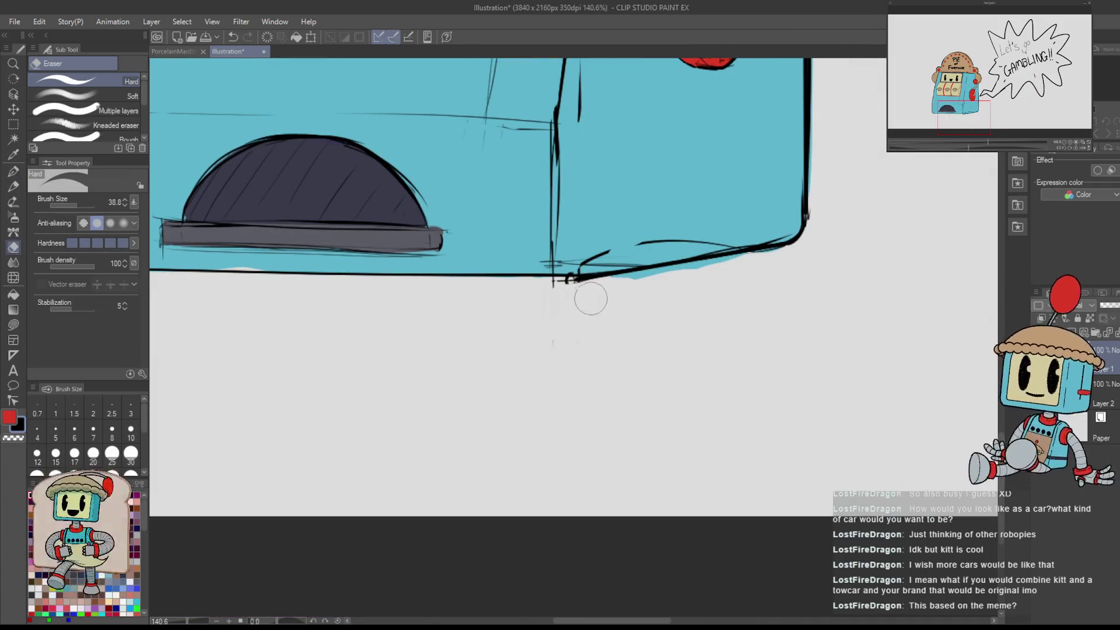
pyautogui.scroll(-8, 638, 312)
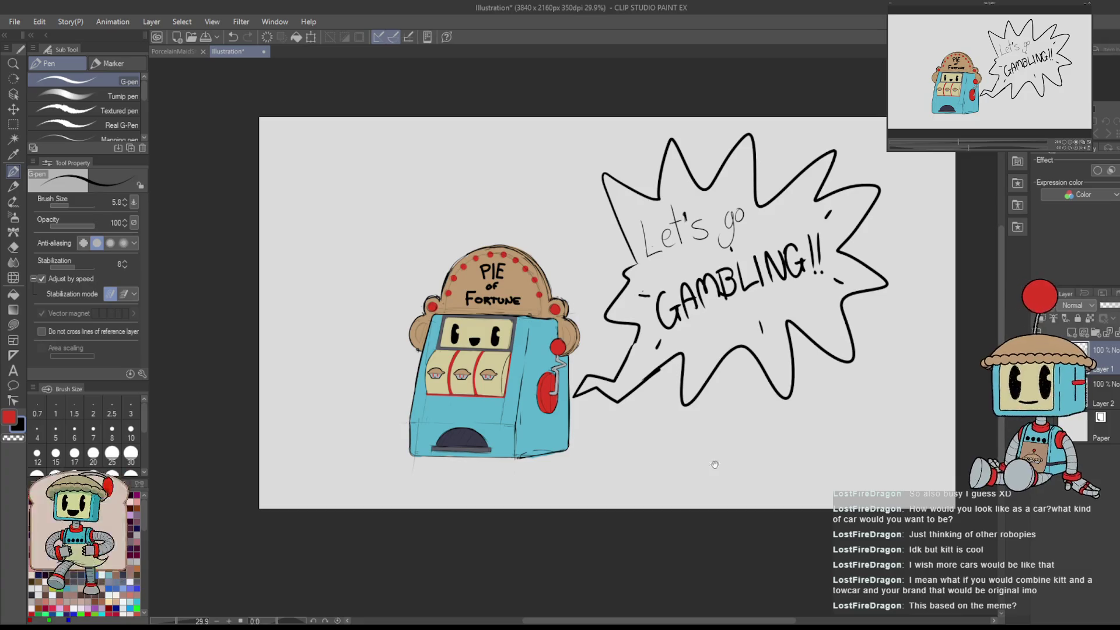
pyautogui.scroll(2, 751, 309)
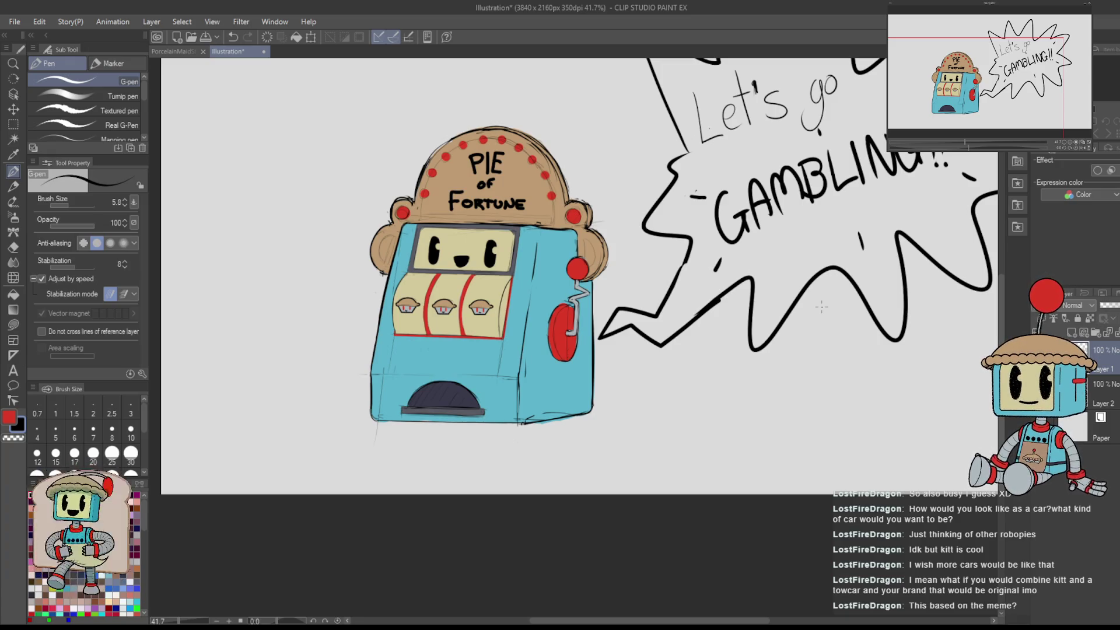
pyautogui.hscroll(-3, 821, 307)
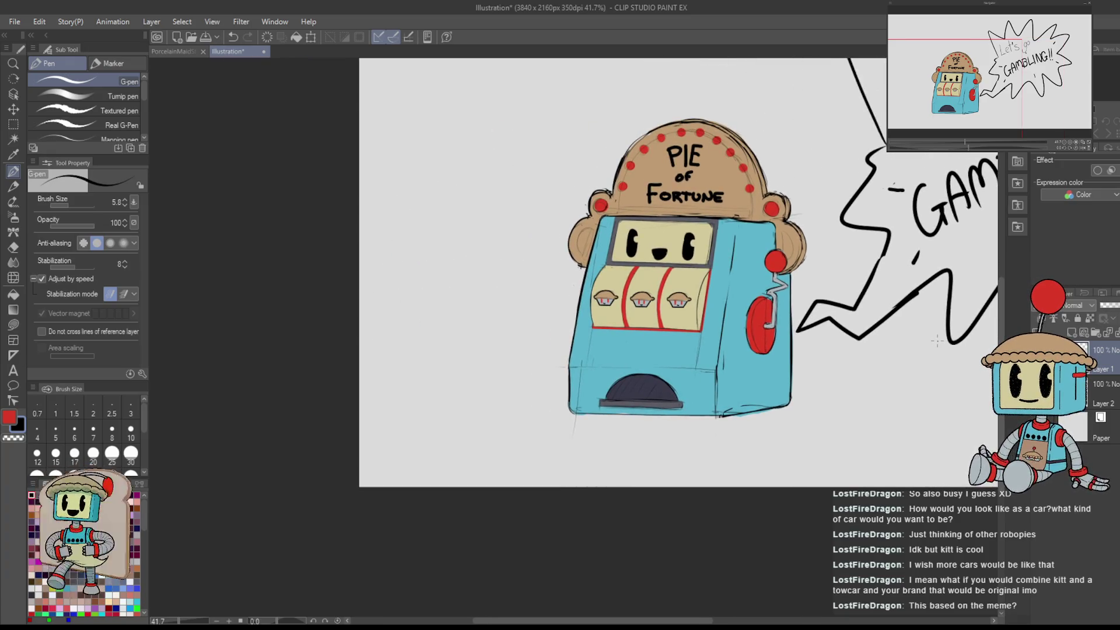
pyautogui.hscroll(4, 937, 341)
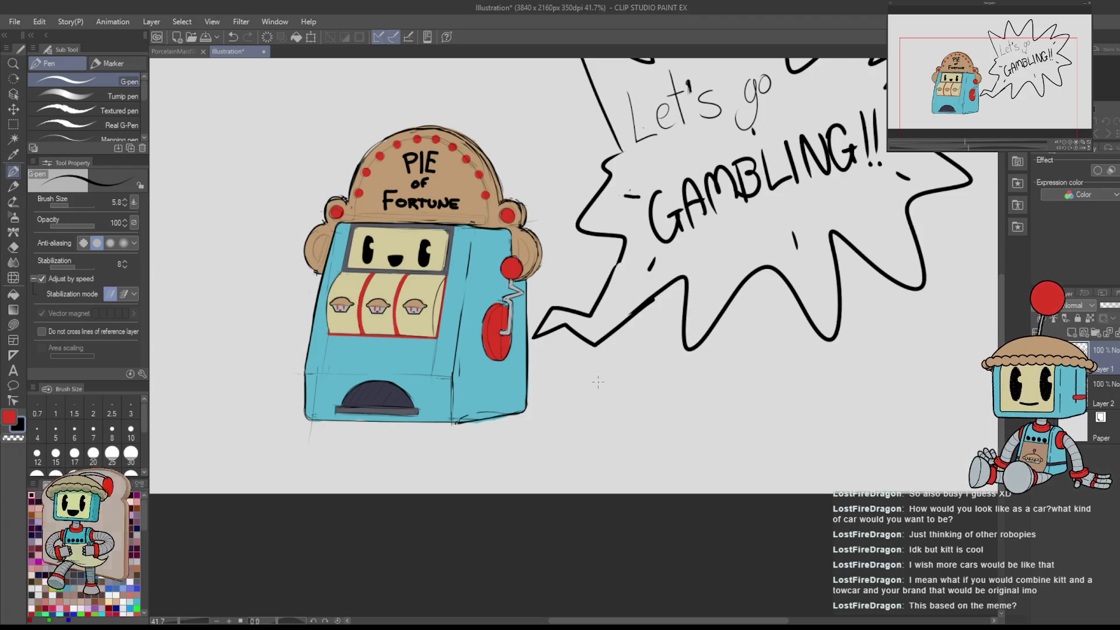
pyautogui.scroll(2, 598, 382)
# - Write 'money' after 'It's my' and sketch a dashed bubble outline around the aside
pyautogui.moveTo(596, 366)
pyautogui.mouseDown()
pyautogui.moveTo(594, 391)
pyautogui.moveTo(610, 375)
pyautogui.moveTo(617, 394)
pyautogui.moveTo(652, 396)
pyautogui.moveTo(662, 411)
pyautogui.moveTo(645, 416)
pyautogui.moveTo(688, 385)
pyautogui.moveTo(696, 396)
pyautogui.mouseUp()
pyautogui.hotkey('ctrl', 'z')
pyautogui.moveTo(706, 384)
pyautogui.mouseDown()
pyautogui.moveTo(738, 400)
pyautogui.moveTo(717, 415)
pyautogui.moveTo(796, 378)
pyautogui.mouseUp()
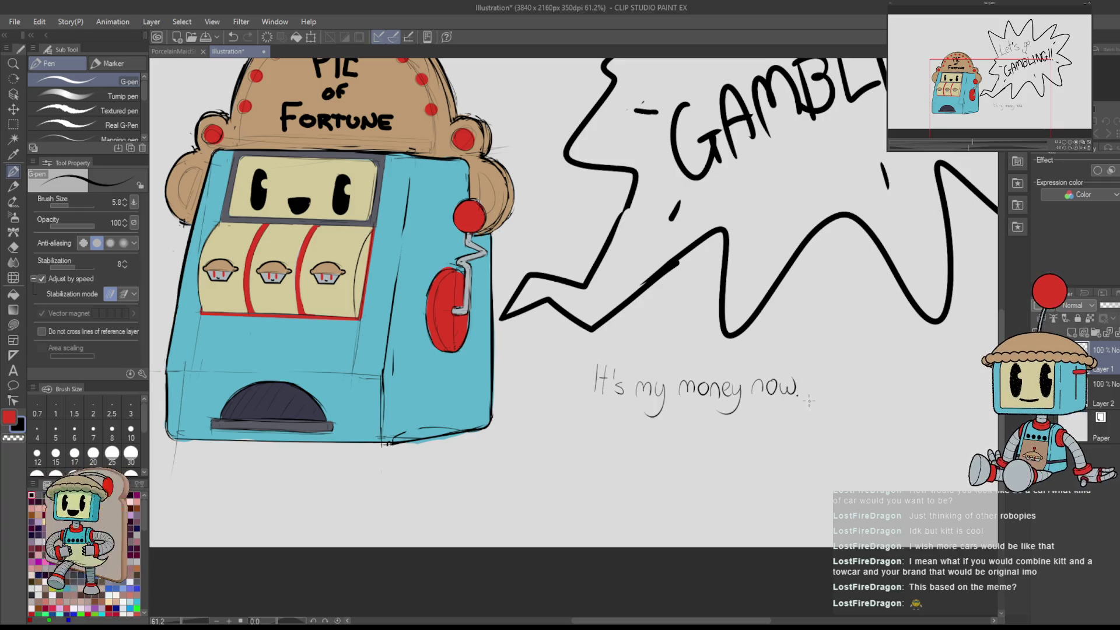
pyautogui.moveTo(616, 427); pyautogui.dragTo(638, 435)
pyautogui.moveTo(537, 367); pyautogui.dragTo(590, 388)
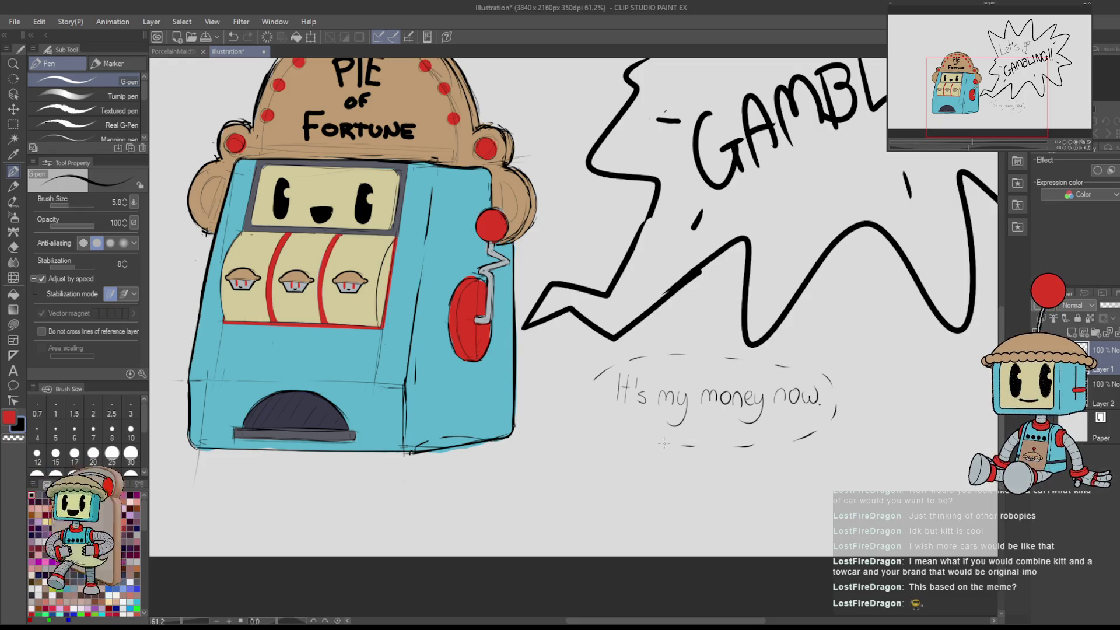
pyautogui.moveTo(569, 367)
pyautogui.mouseDown()
pyautogui.moveTo(618, 352)
pyautogui.moveTo(626, 303)
pyautogui.mouseUp()
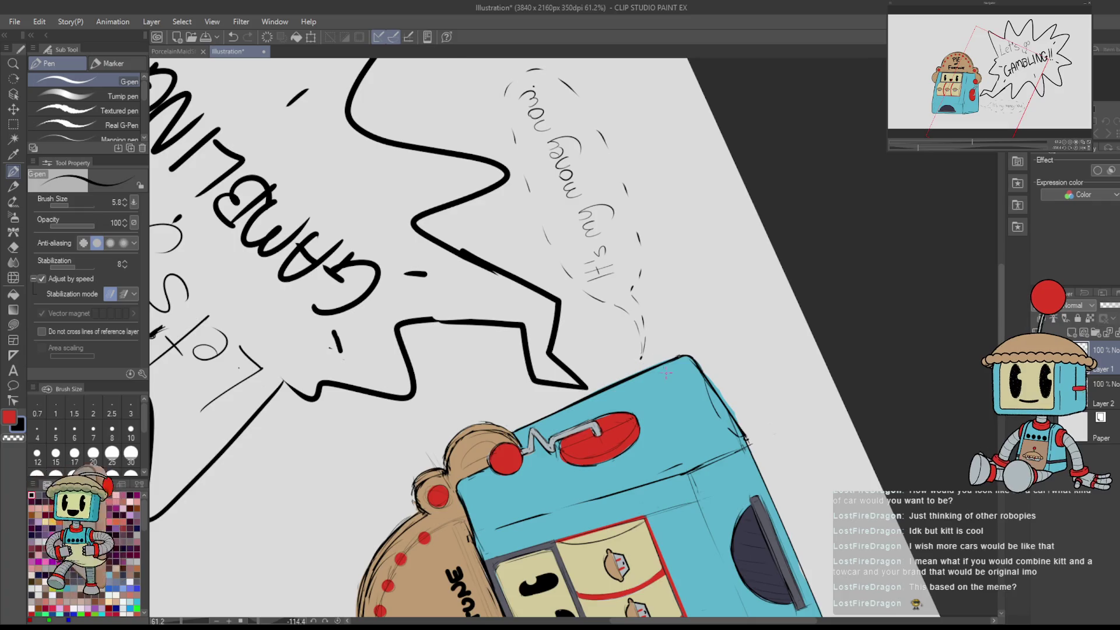
# - Reset the view to the whole drawing and sample the machine's light blue
pyautogui.hotkey('ctrl', '0')
pyautogui.scroll(3, 781, 408)
pyautogui.scroll(-2, 851, 384)
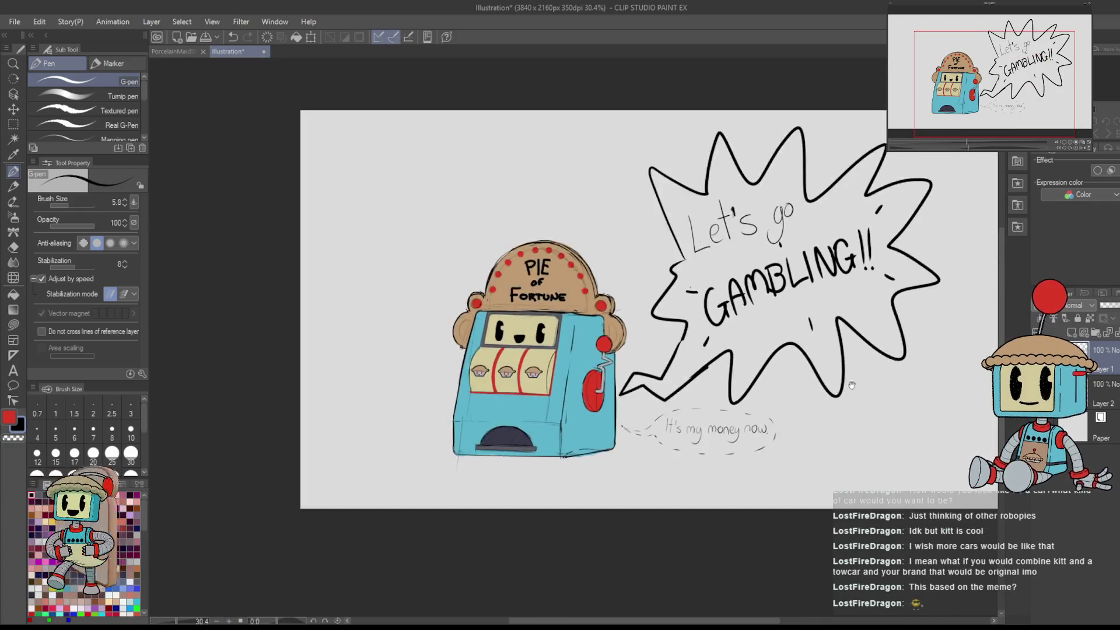
pyautogui.moveTo(851, 385); pyautogui.dragTo(761, 417)
pyautogui.scroll(2, 829, 292)
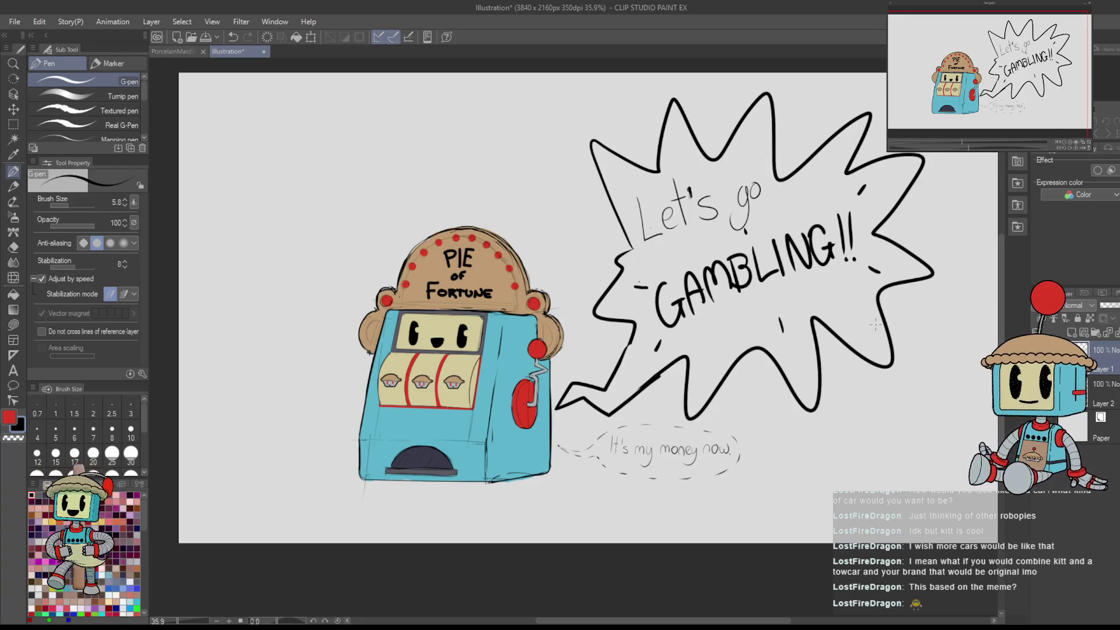
pyautogui.moveTo(803, 337); pyautogui.dragTo(770, 303)
pyautogui.scroll(3, 637, 384)
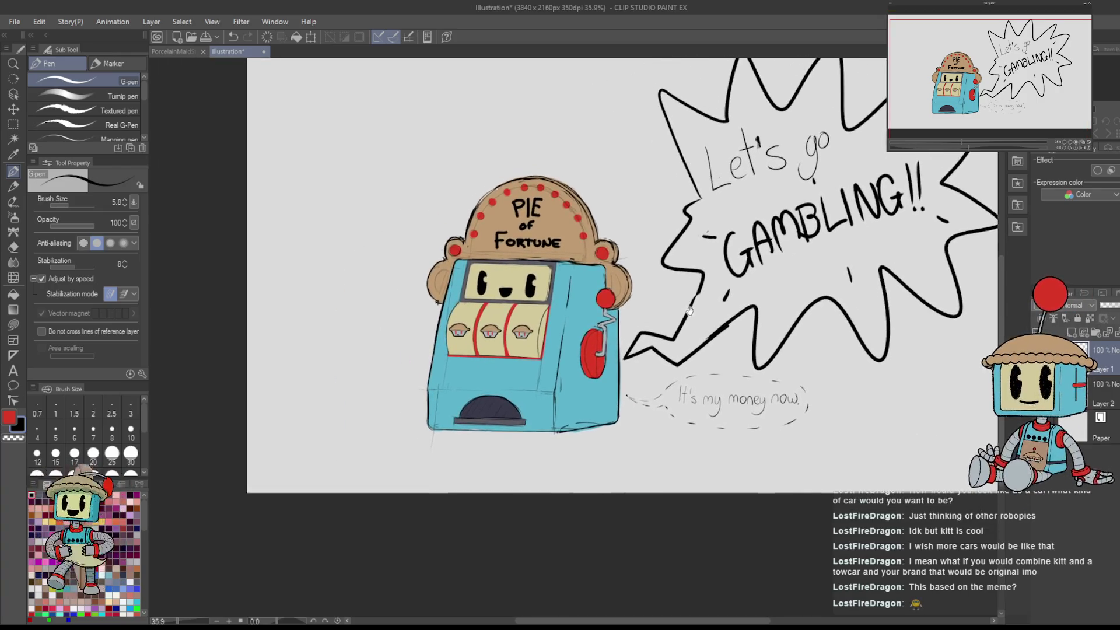
pyautogui.keyDown('alt'); pyautogui.click(637, 385); pyautogui.keyUp('alt')
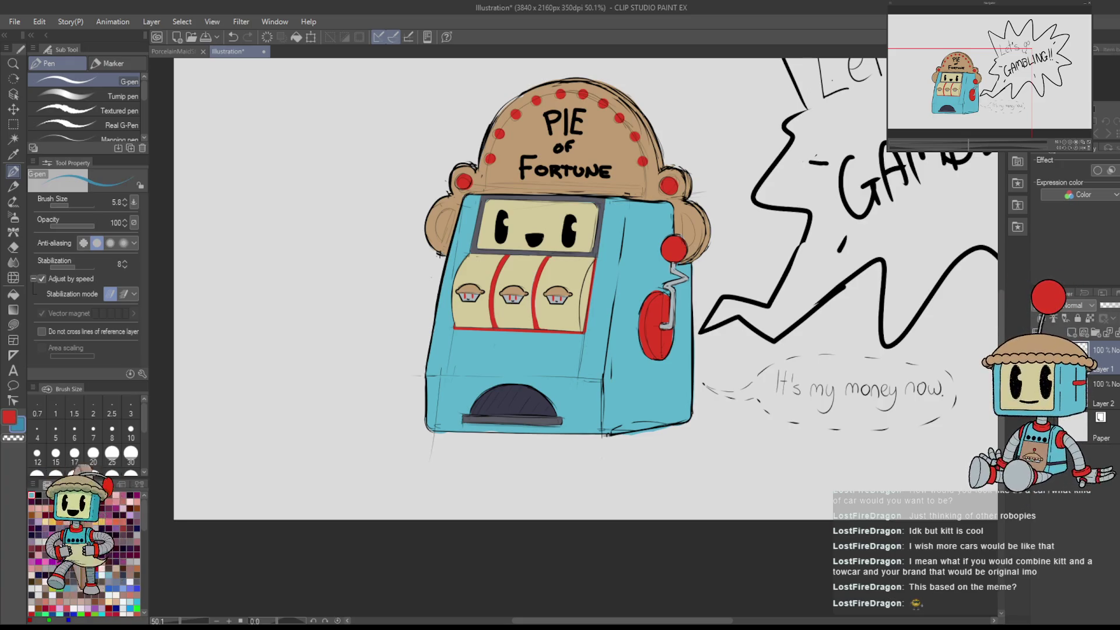
# - Add a new shading layer and shade the machine's right edge in blue
pyautogui.click(1071, 332)
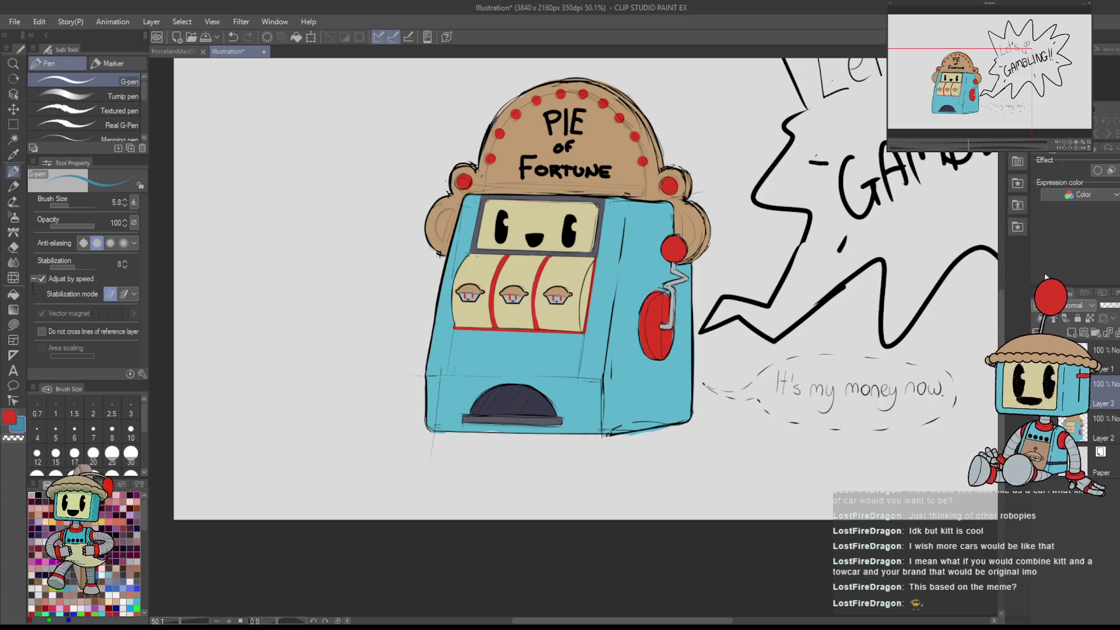
pyautogui.moveTo(660, 299); pyautogui.dragTo(496, 332)
pyautogui.moveTo(467, 247); pyautogui.dragTo(449, 425)
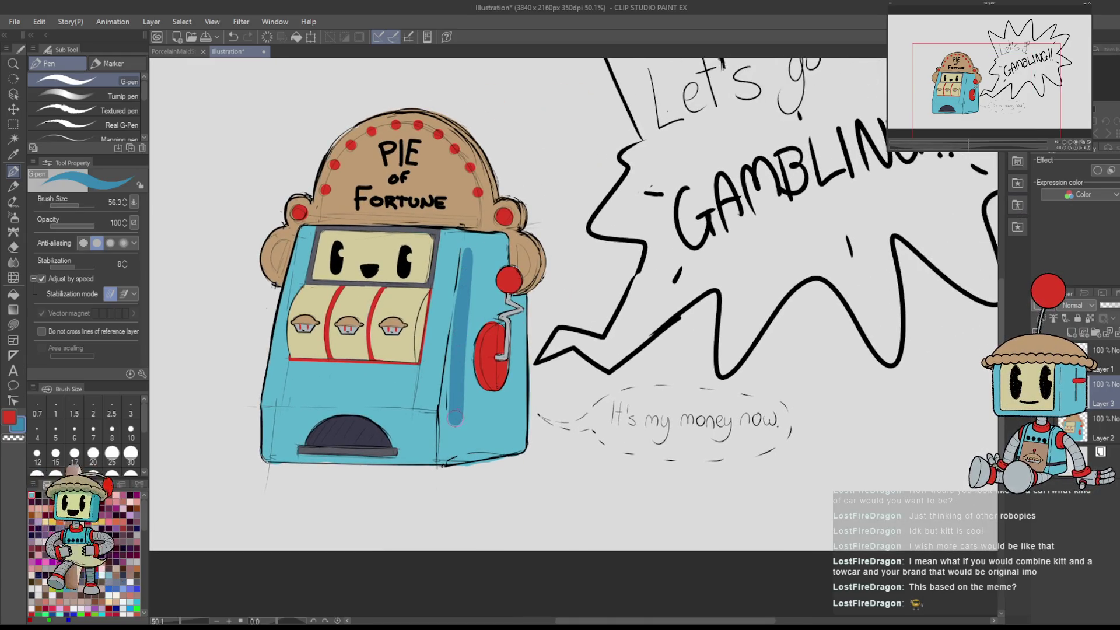
pyautogui.hotkey('ctrl', 'z')
pyautogui.moveTo(467, 247)
pyautogui.mouseDown()
pyautogui.moveTo(454, 462)
pyautogui.moveTo(520, 443)
pyautogui.mouseUp()
# - Shade the machine's top face darker blue and the right side panel around the crank
pyautogui.moveTo(522, 326)
pyautogui.mouseDown()
pyautogui.moveTo(630, 350)
pyautogui.moveTo(723, 394)
pyautogui.mouseUp()
pyautogui.scroll(2, 723, 394)
pyautogui.moveTo(618, 397)
pyautogui.mouseDown()
pyautogui.moveTo(633, 472)
pyautogui.moveTo(655, 405)
pyautogui.moveTo(676, 486)
pyautogui.moveTo(696, 409)
pyautogui.mouseUp()
pyautogui.moveTo(548, 458)
pyautogui.mouseDown()
pyautogui.moveTo(603, 464)
pyautogui.moveTo(441, 202)
pyautogui.moveTo(453, 341)
pyautogui.moveTo(465, 274)
pyautogui.mouseUp()
pyautogui.moveTo(464, 317)
pyautogui.mouseDown()
pyautogui.moveTo(472, 397)
pyautogui.moveTo(476, 288)
pyautogui.moveTo(449, 201)
pyautogui.moveTo(487, 181)
pyautogui.moveTo(472, 236)
pyautogui.moveTo(523, 300)
pyautogui.moveTo(525, 268)
pyautogui.moveTo(530, 286)
pyautogui.moveTo(534, 274)
pyautogui.mouseUp()
pyautogui.scroll(3, 533, 274)
# - Erase shading spilling over the red crank knob and reset the view
pyautogui.press('e')
pyautogui.moveTo(649, 223)
pyautogui.mouseDown()
pyautogui.moveTo(641, 245)
pyautogui.moveTo(665, 242)
pyautogui.moveTo(659, 268)
pyautogui.moveTo(685, 277)
pyautogui.mouseUp()
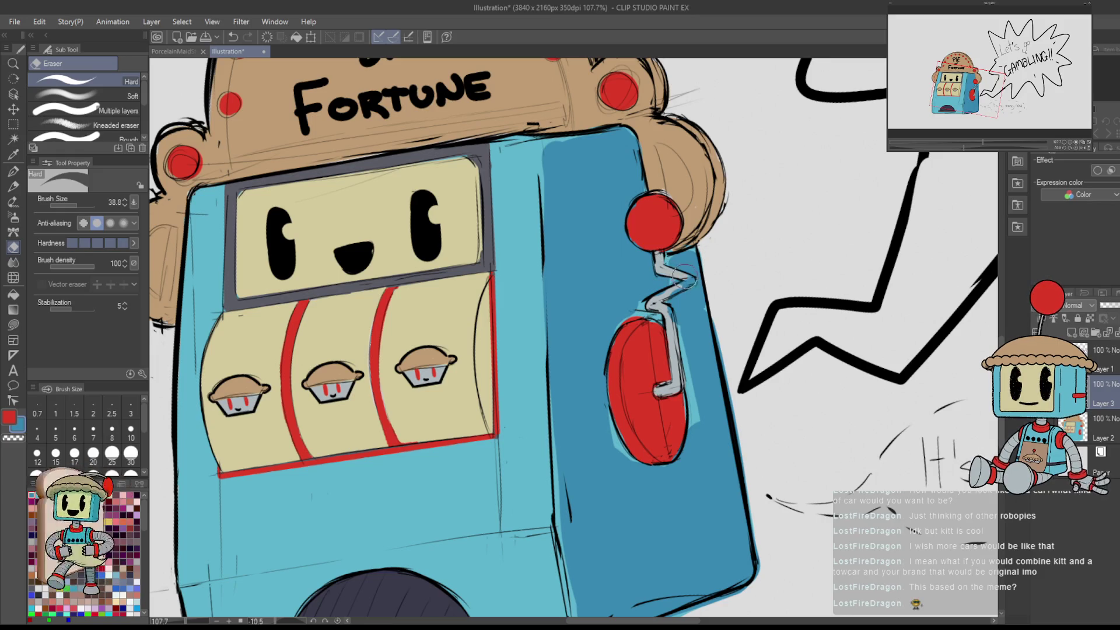
pyautogui.press('p')
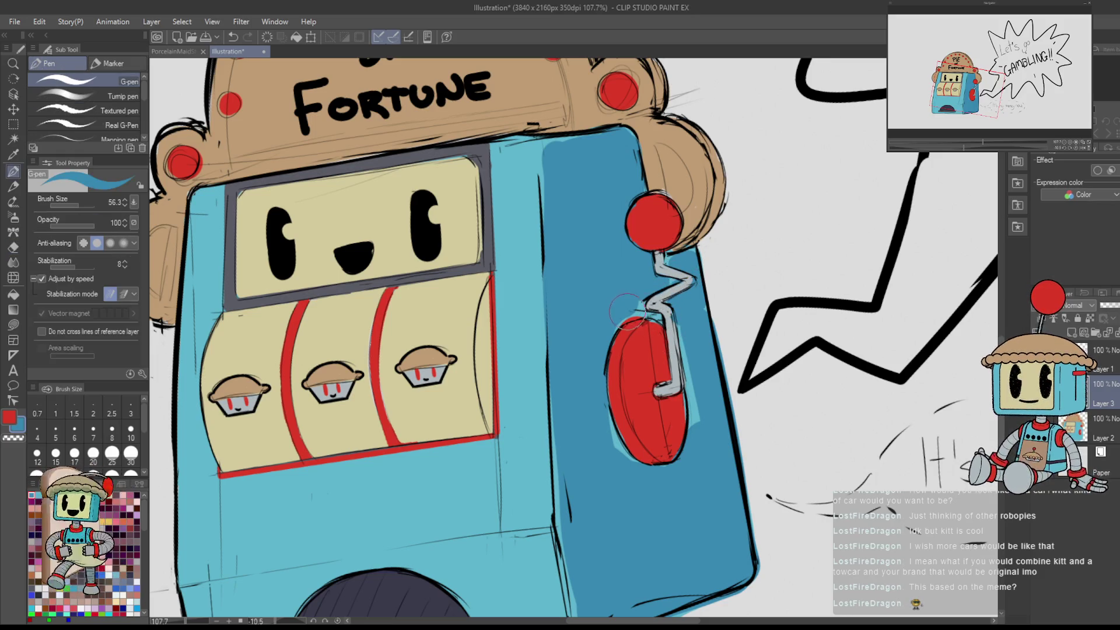
pyautogui.press('e')
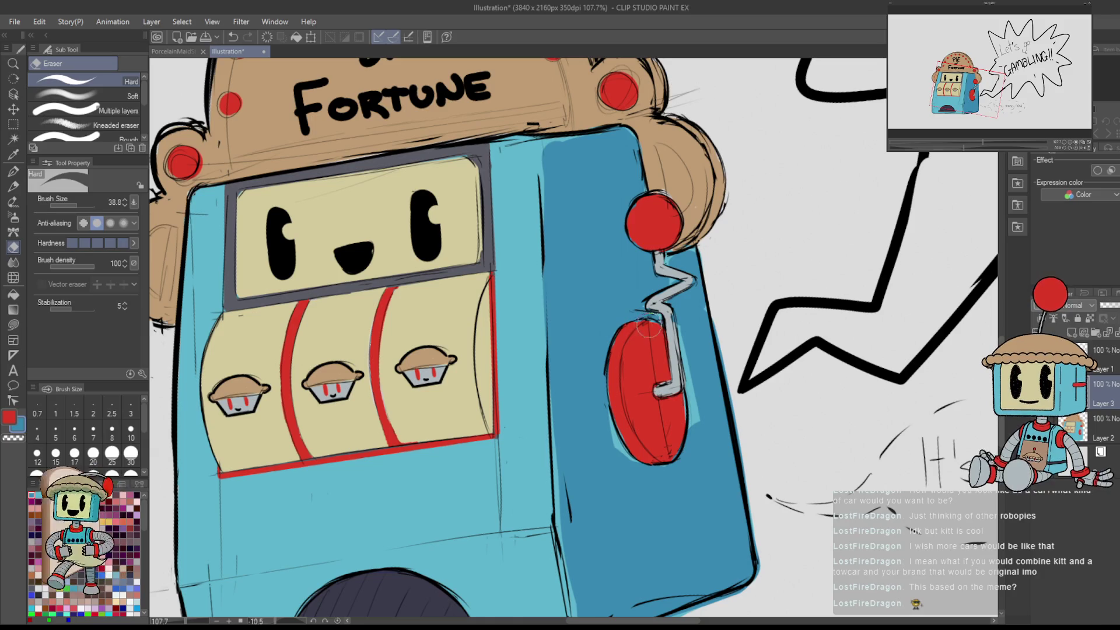
pyautogui.press('p')
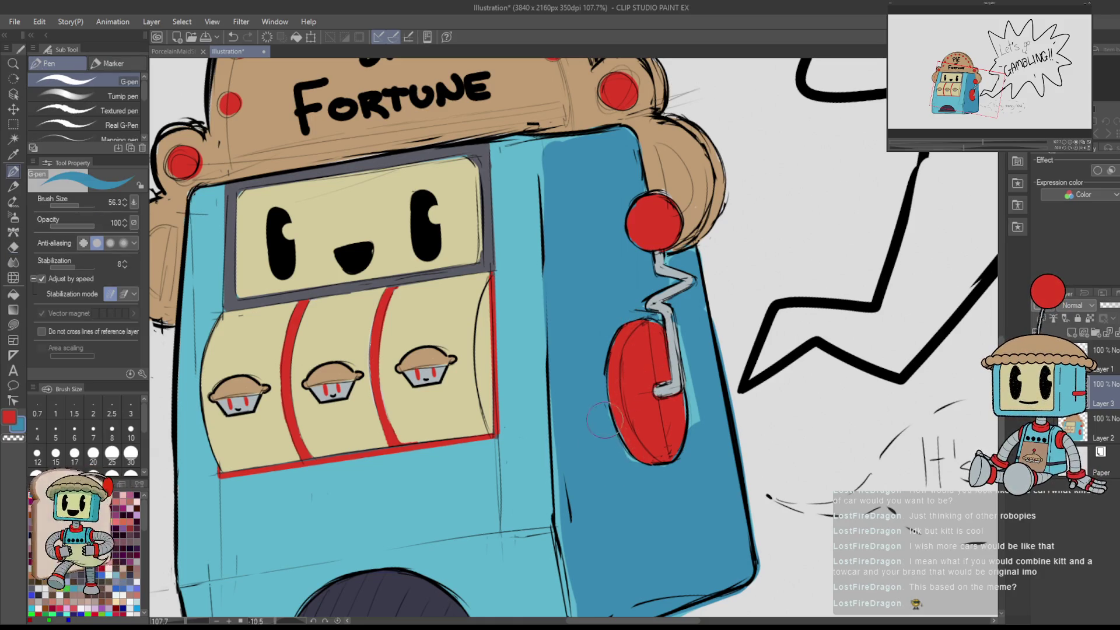
pyautogui.hotkey('ctrl', '0')
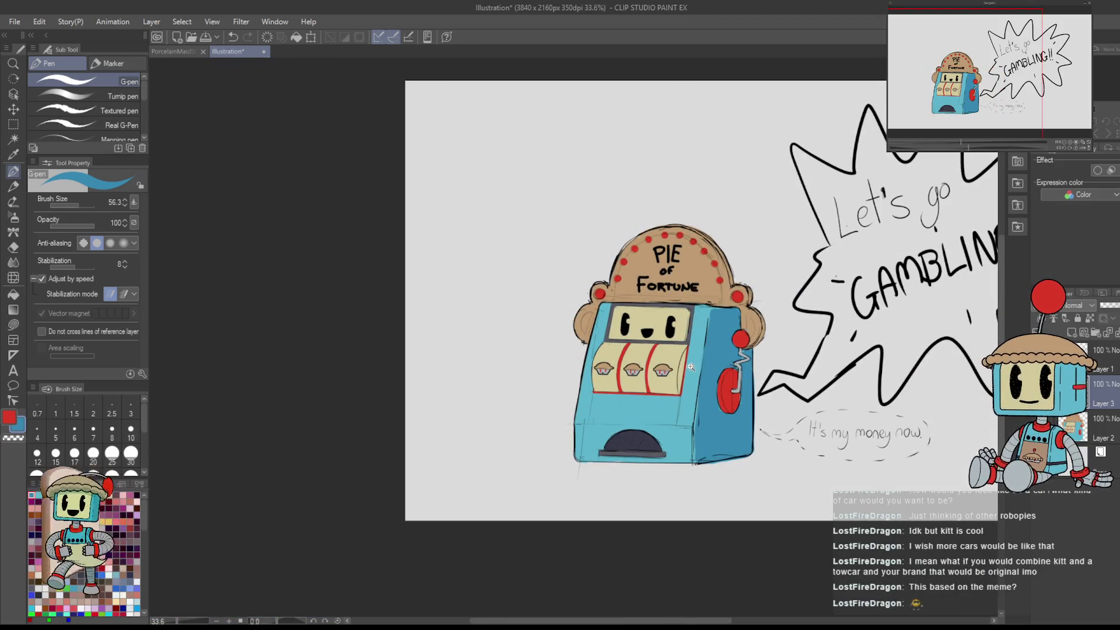
pyautogui.scroll(3, 690, 366)
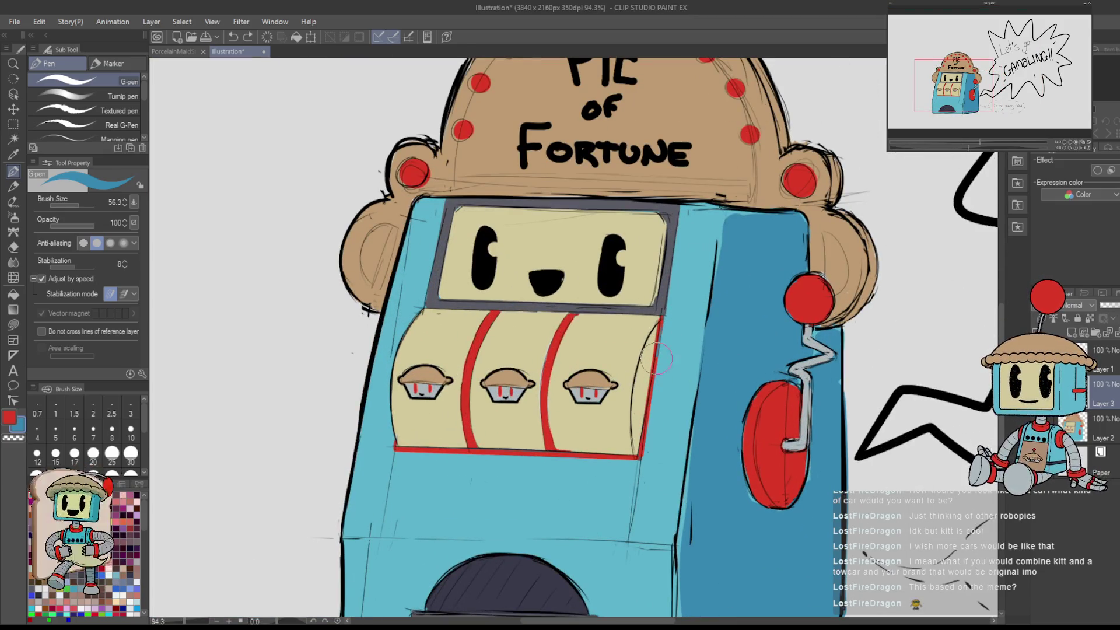
# - Redraw the reel window's red right edge and erase the sketch line along the front edge
pyautogui.moveTo(662, 318); pyautogui.dragTo(641, 454)
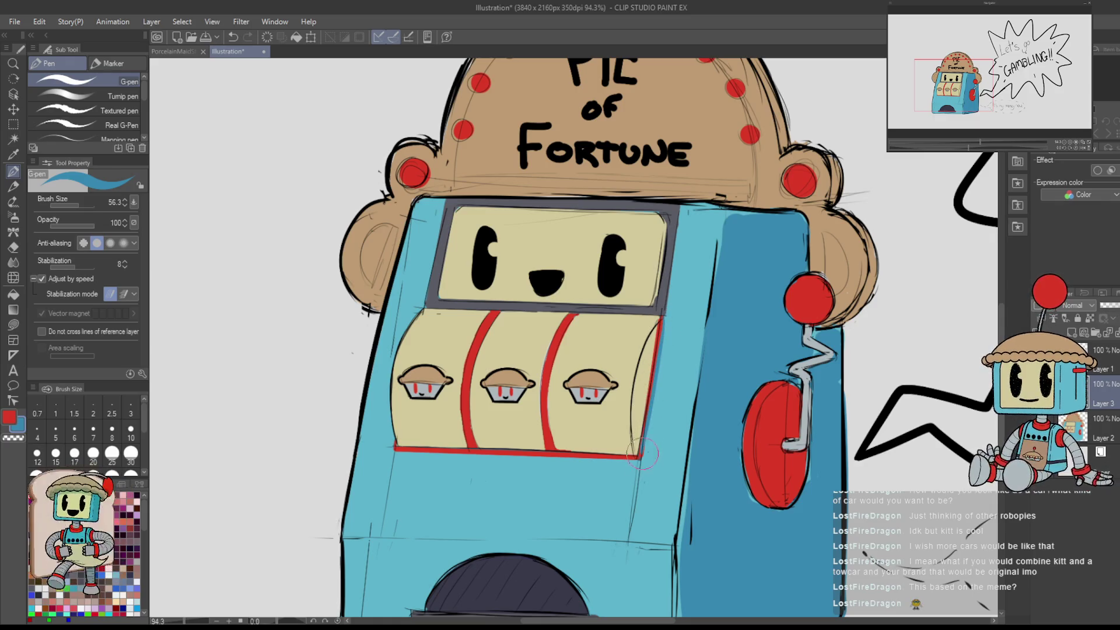
pyautogui.scroll(-3, 737, 377)
pyautogui.scroll(2, 691, 460)
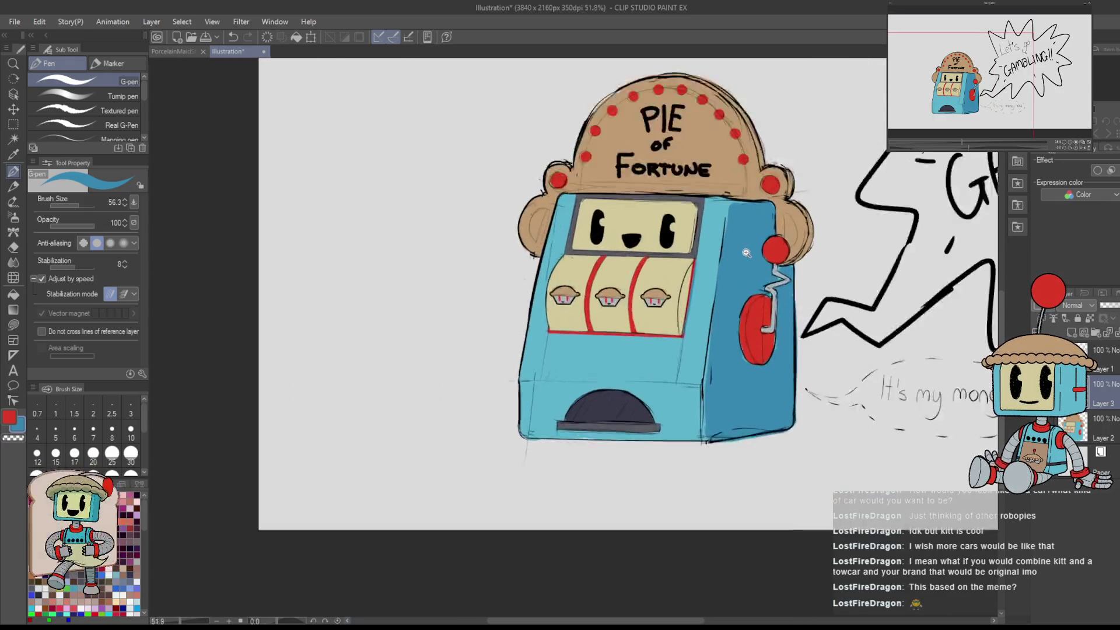
pyautogui.press('e')
pyautogui.moveTo(729, 174); pyautogui.dragTo(691, 434)
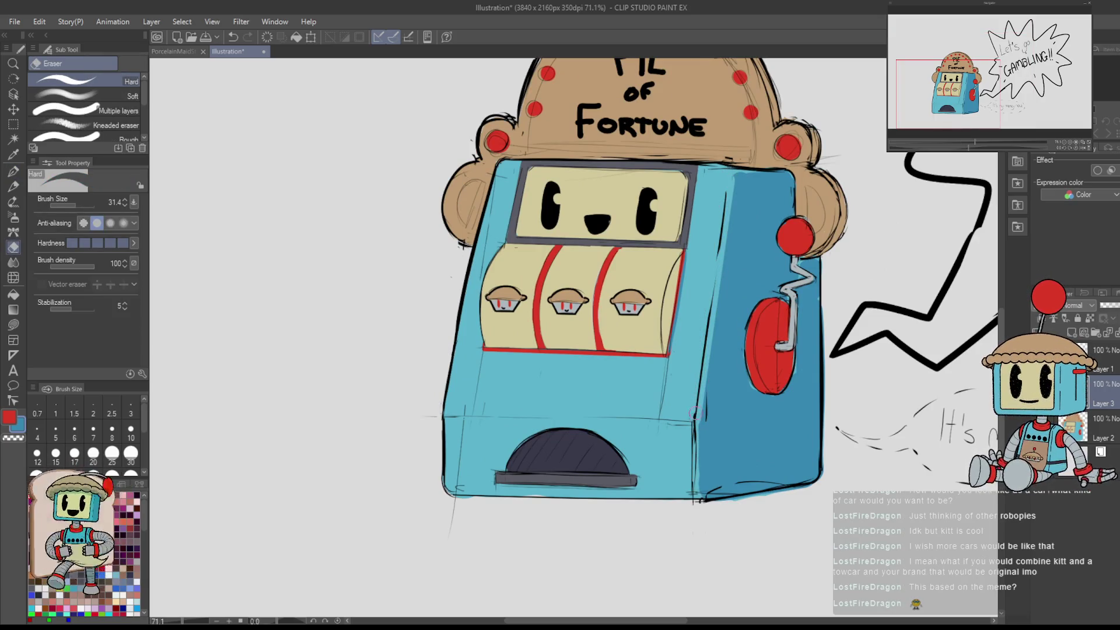
pyautogui.scroll(-1, 694, 414)
pyautogui.moveTo(792, 488); pyautogui.dragTo(739, 465)
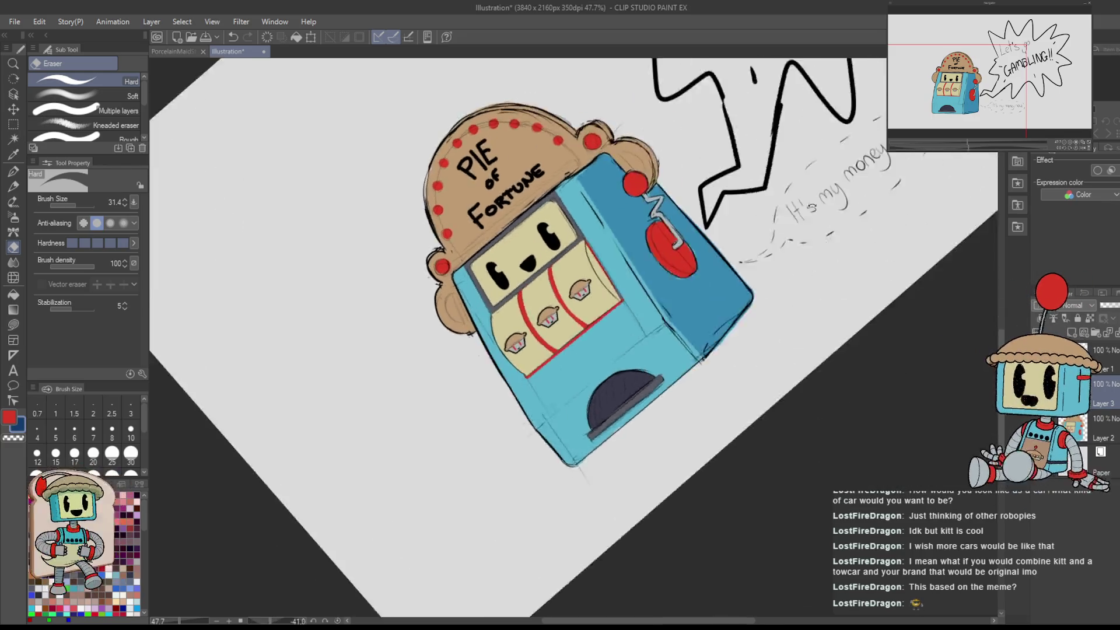
pyautogui.scroll(3, 722, 249)
# - Set the G-pen to size 69 and try a dark-blue line along the machine's right edge
pyautogui.press('p')
pyautogui.moveTo(722, 249); pyautogui.dragTo(743, 277)
pyautogui.moveTo(732, 236); pyautogui.dragTo(670, 368)
pyautogui.hotkey('ctrl', 'z')
pyautogui.hotkey('ctrl', 'z')
pyautogui.moveTo(733, 233); pyautogui.dragTo(665, 401)
pyautogui.hotkey('ctrl', 'z')
pyautogui.moveTo(665, 402)
pyautogui.mouseDown()
pyautogui.moveTo(660, 290)
pyautogui.moveTo(627, 163)
pyautogui.moveTo(707, 483)
pyautogui.mouseUp()
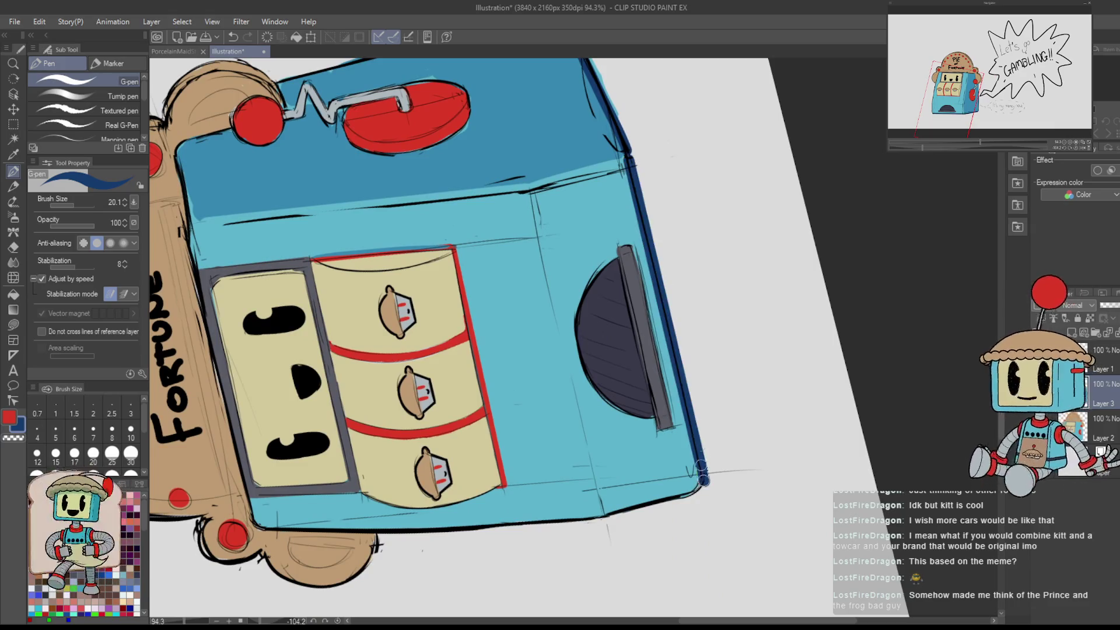
# - Erase stray blue just outside the machine's right edge and reset the view rotation
pyautogui.press('e')
pyautogui.keyDown('shift'); pyautogui.click(725, 487); pyautogui.keyUp('shift')
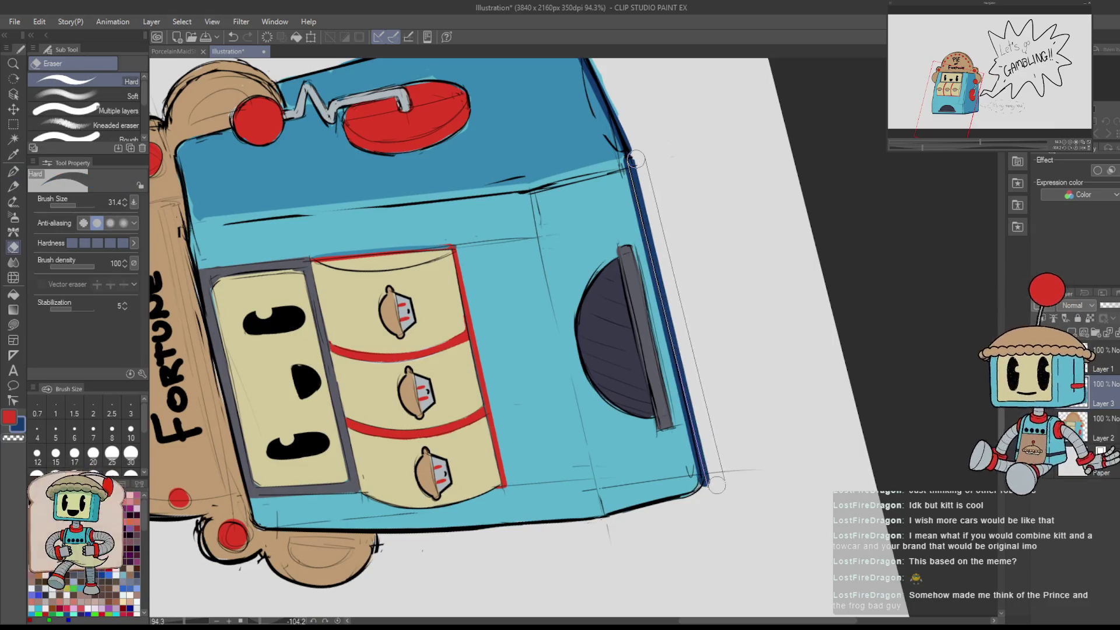
pyautogui.moveTo(719, 364); pyautogui.dragTo(676, 338)
pyautogui.moveTo(629, 429); pyautogui.dragTo(652, 365)
pyautogui.moveTo(682, 297); pyautogui.dragTo(690, 352)
pyautogui.hotkey('ctrl', 'alt', '0')
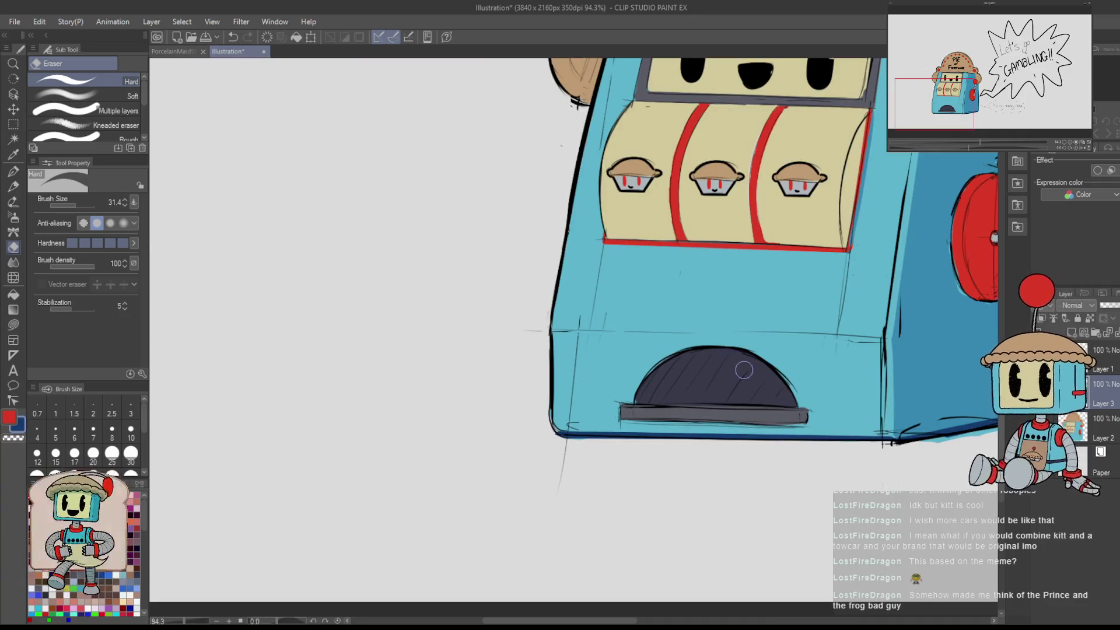
# - Sample the machine's blue, switch to the darker blue and darken the coin slot's right edge
pyautogui.press('p')
pyautogui.scroll(-1, 747, 376)
pyautogui.scroll(-2, 746, 376)
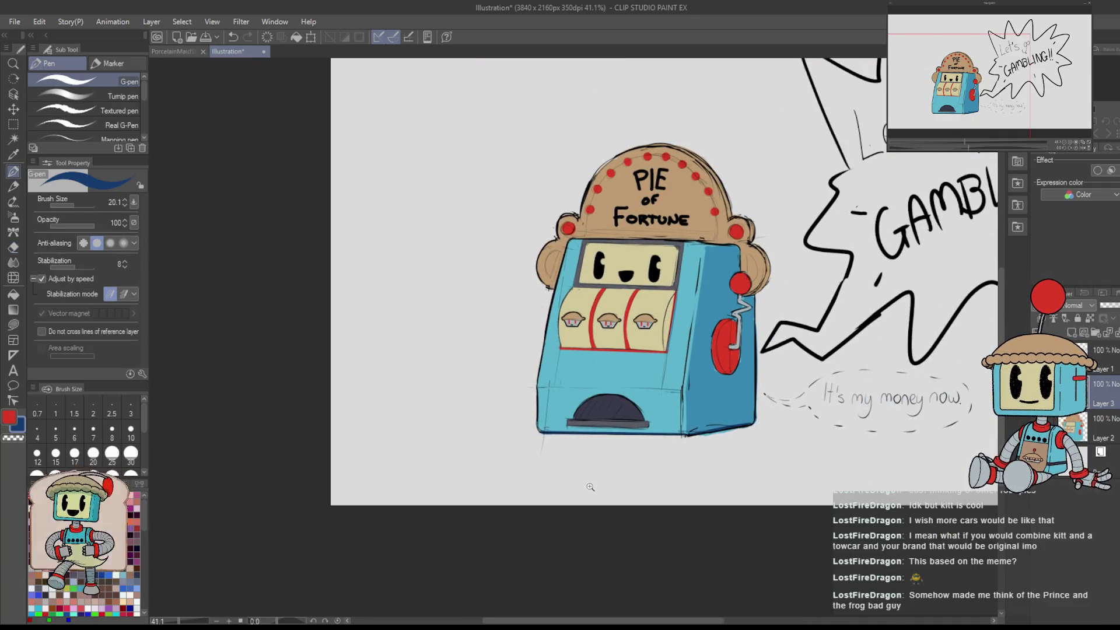
pyautogui.scroll(2, 737, 414)
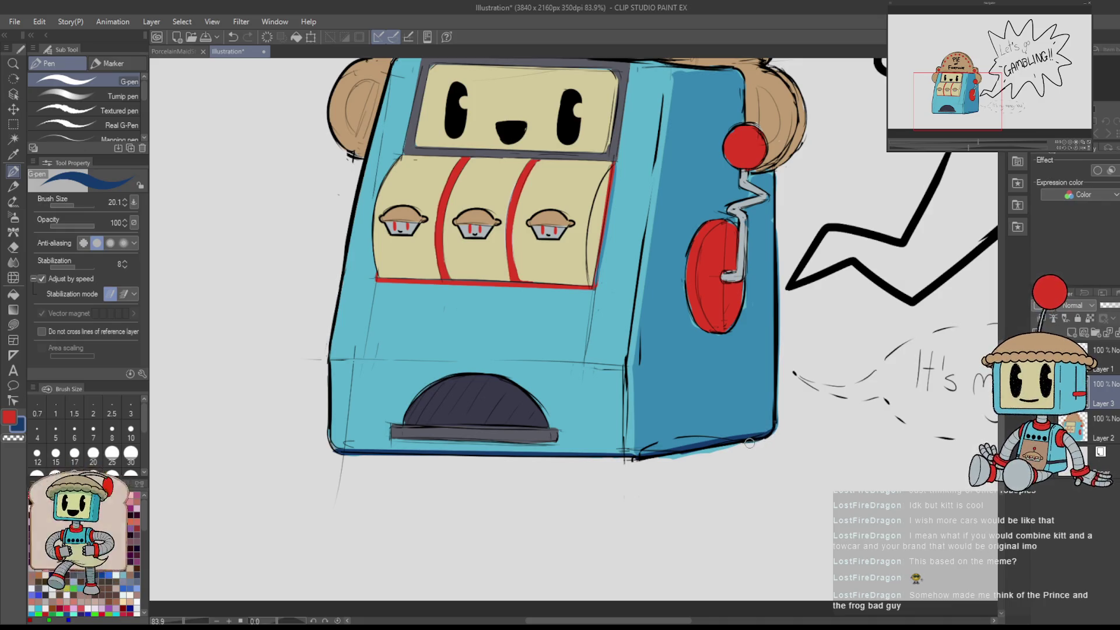
pyautogui.moveTo(683, 418)
pyautogui.mouseDown()
pyautogui.moveTo(733, 462)
pyautogui.moveTo(755, 450)
pyautogui.mouseUp()
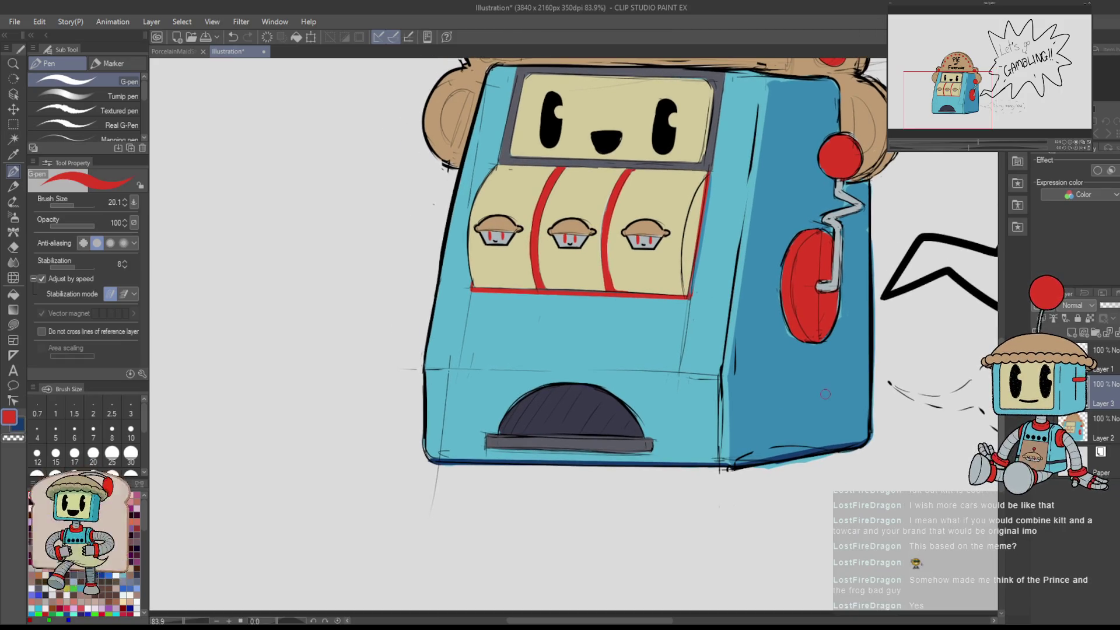
pyautogui.keyDown('alt'); pyautogui.click(825, 394); pyautogui.keyUp('alt')
pyautogui.moveTo(825, 393)
pyautogui.mouseDown()
pyautogui.moveTo(758, 361)
pyautogui.moveTo(703, 312)
pyautogui.moveTo(718, 322)
pyautogui.moveTo(671, 446)
pyautogui.mouseUp()
pyautogui.press('x')
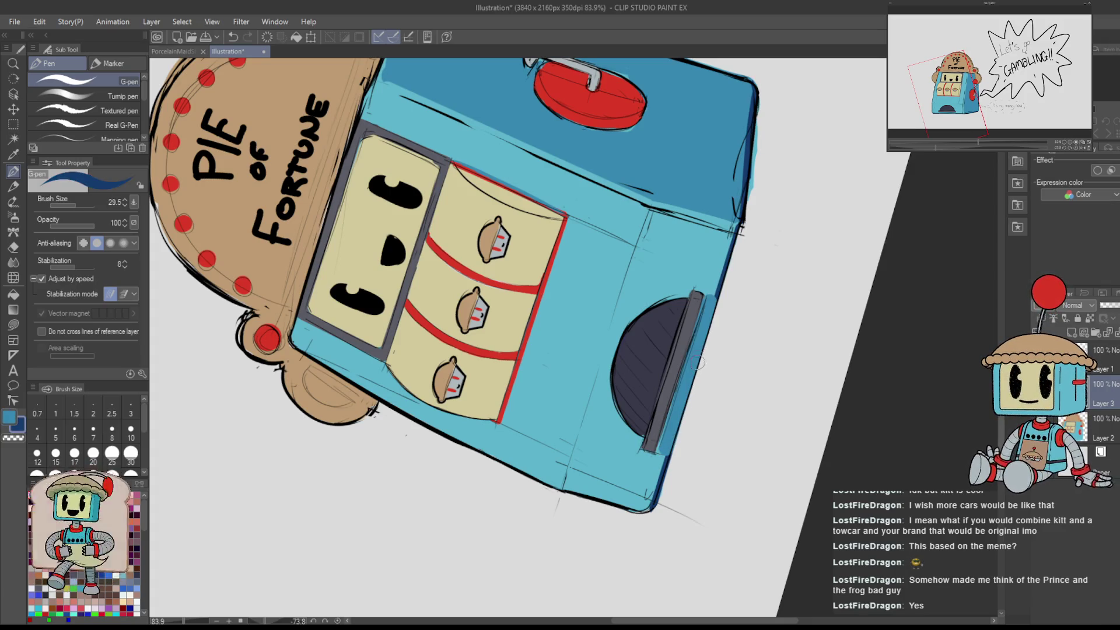
pyautogui.moveTo(718, 295); pyautogui.dragTo(660, 470)
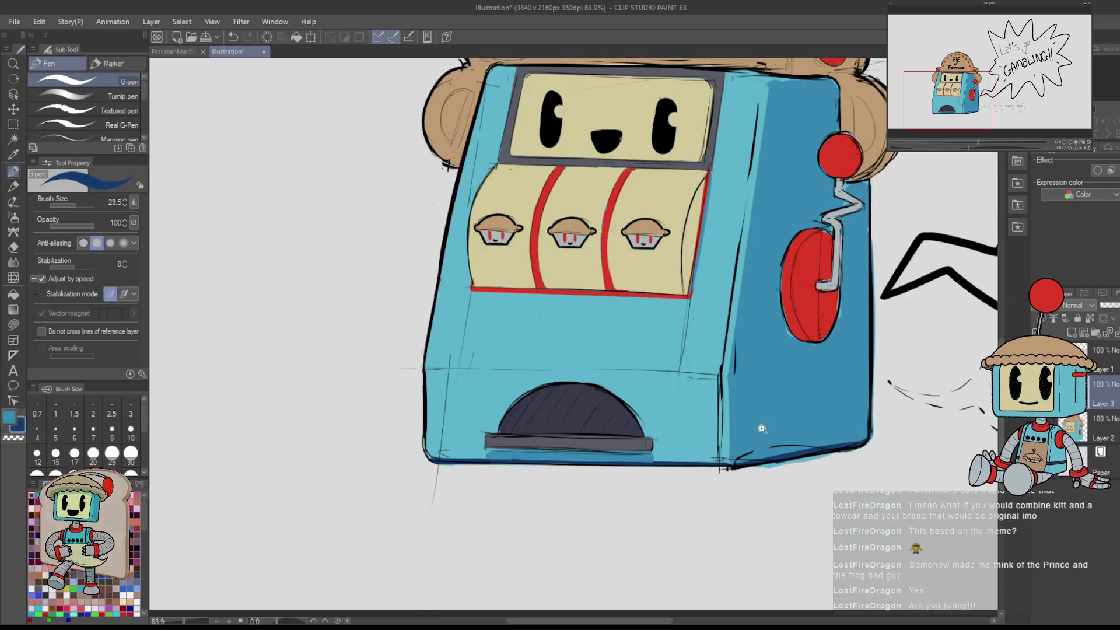
# - Straighten the view to check the whole machine and make the pen thinner
pyautogui.scroll(-5, 757, 444)
pyautogui.scroll(6, 757, 443)
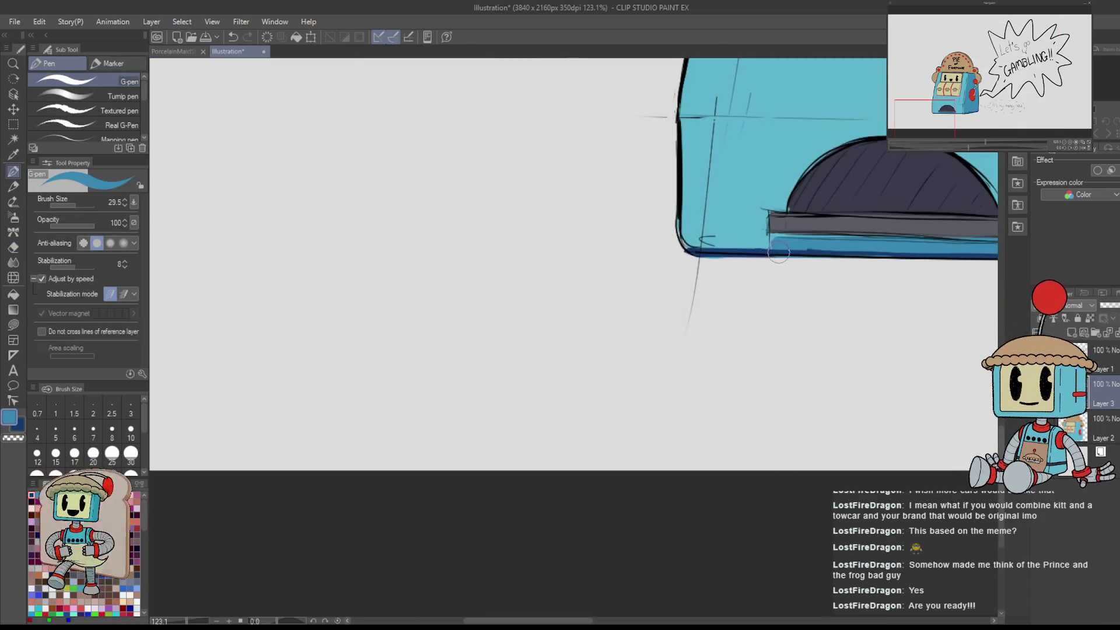
pyautogui.moveTo(774, 246)
pyautogui.mouseDown()
pyautogui.moveTo(737, 280)
pyautogui.moveTo(737, 311)
pyautogui.moveTo(688, 326)
pyautogui.moveTo(615, 323)
pyautogui.mouseUp()
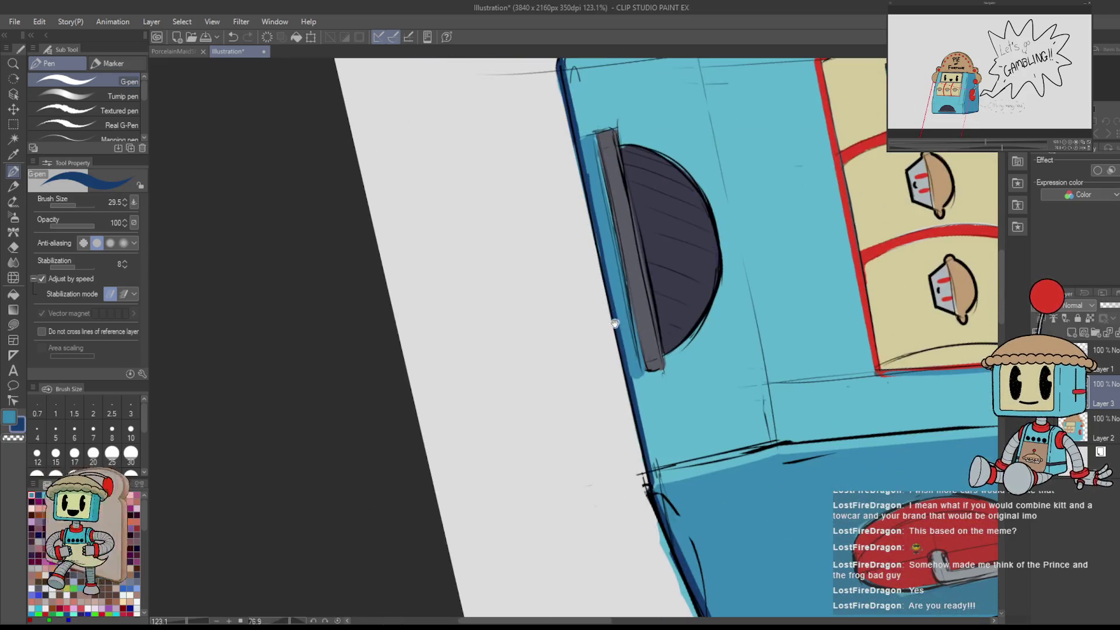
pyautogui.hotkey('ctrl', '0')
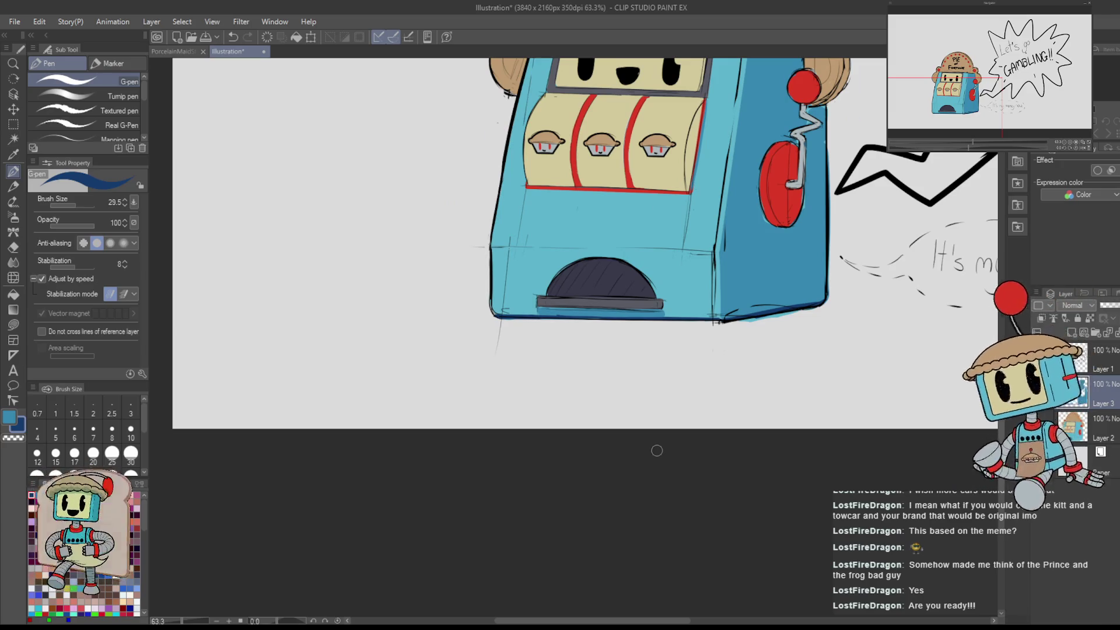
pyautogui.scroll(5, 656, 451)
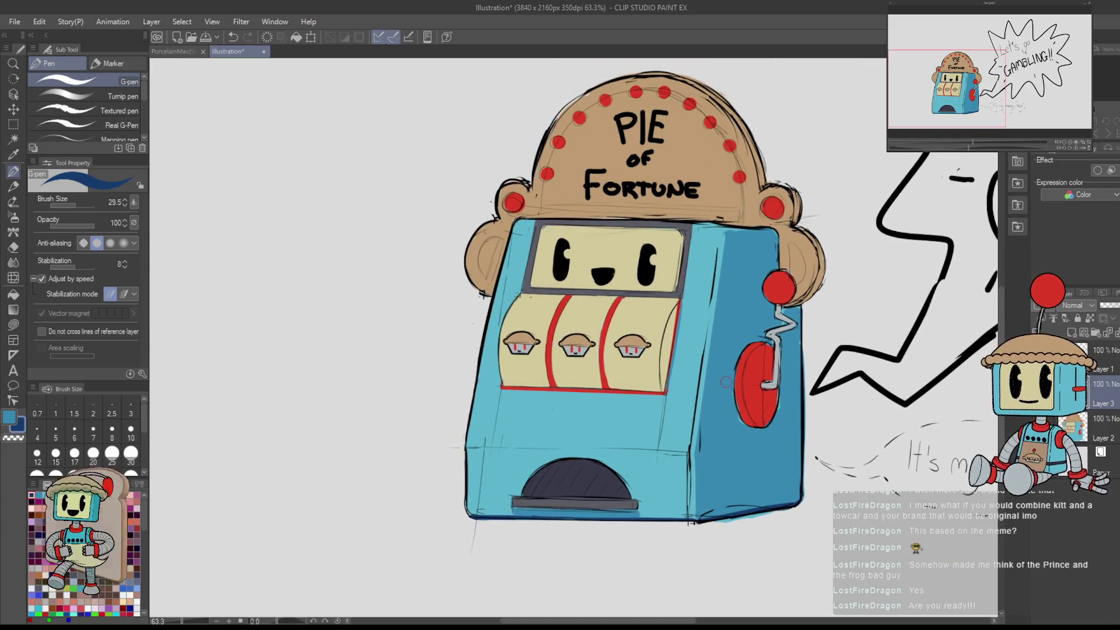
pyautogui.hscroll(-2, 945, 396)
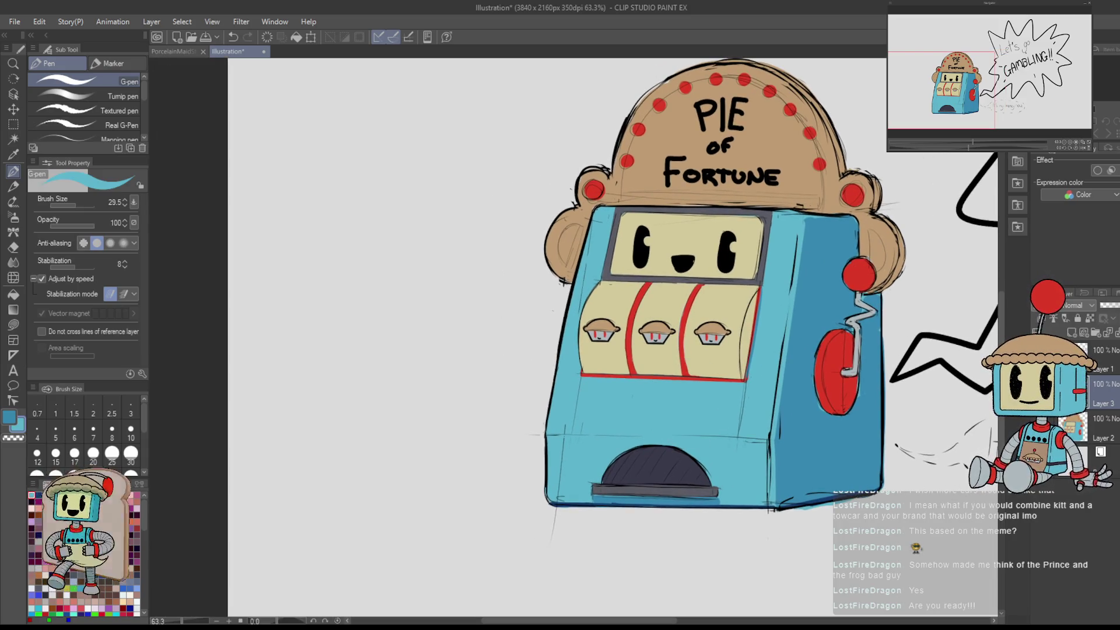
pyautogui.scroll(2, 590, 247)
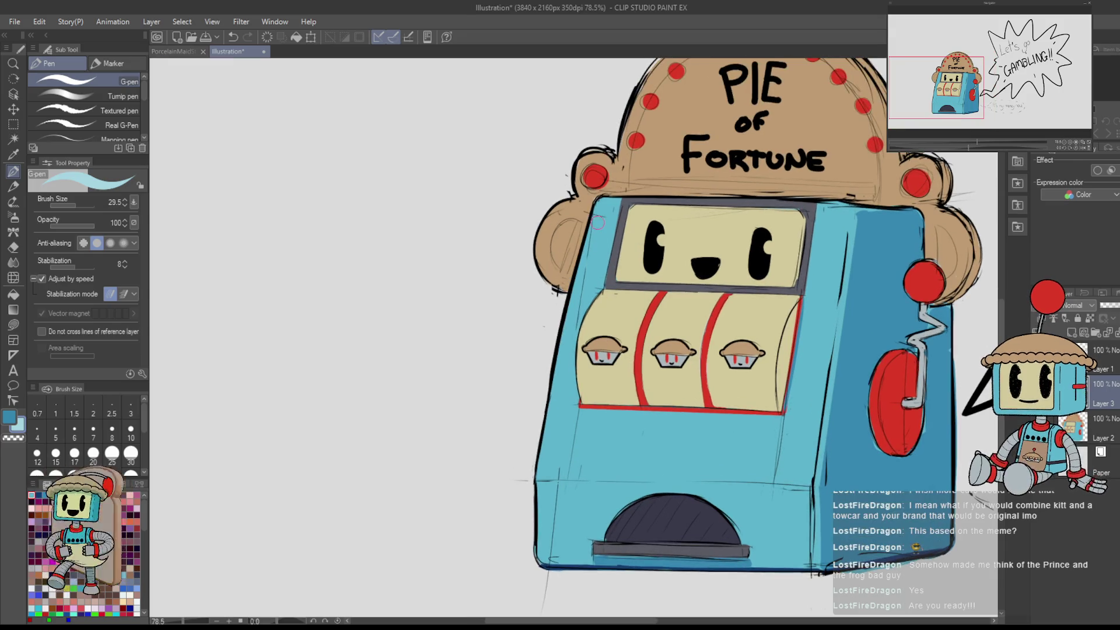
pyautogui.press('[')
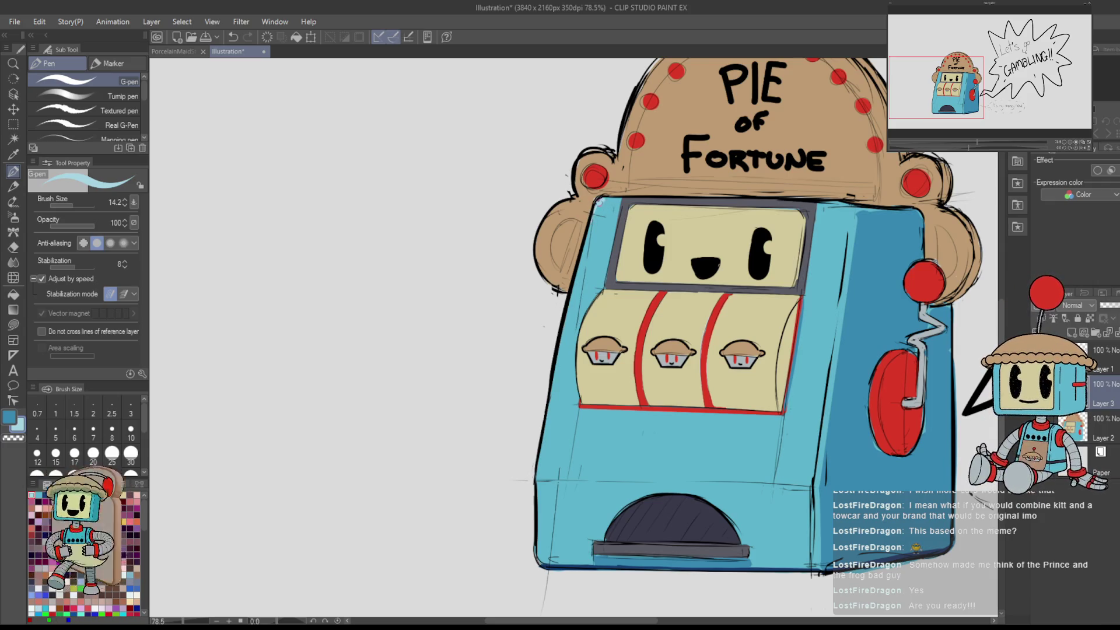
# - Draw a light-blue highlight down the cabinet's left edge, retrying strokes with the canvas turned sideways
pyautogui.moveTo(583, 338); pyautogui.dragTo(609, 251)
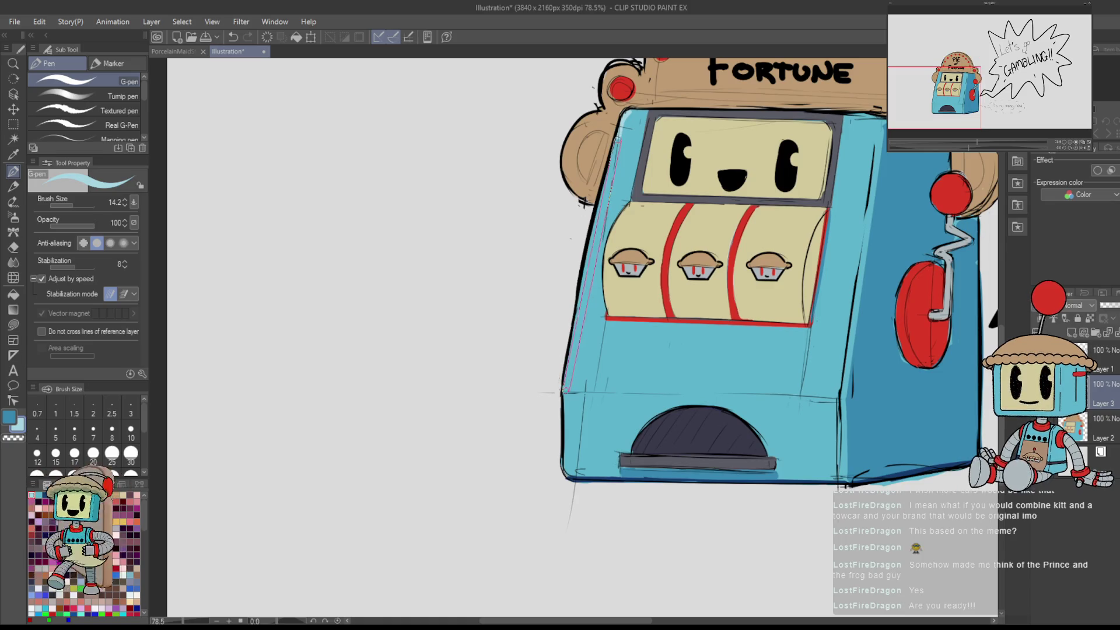
pyautogui.moveTo(564, 387); pyautogui.dragTo(566, 429)
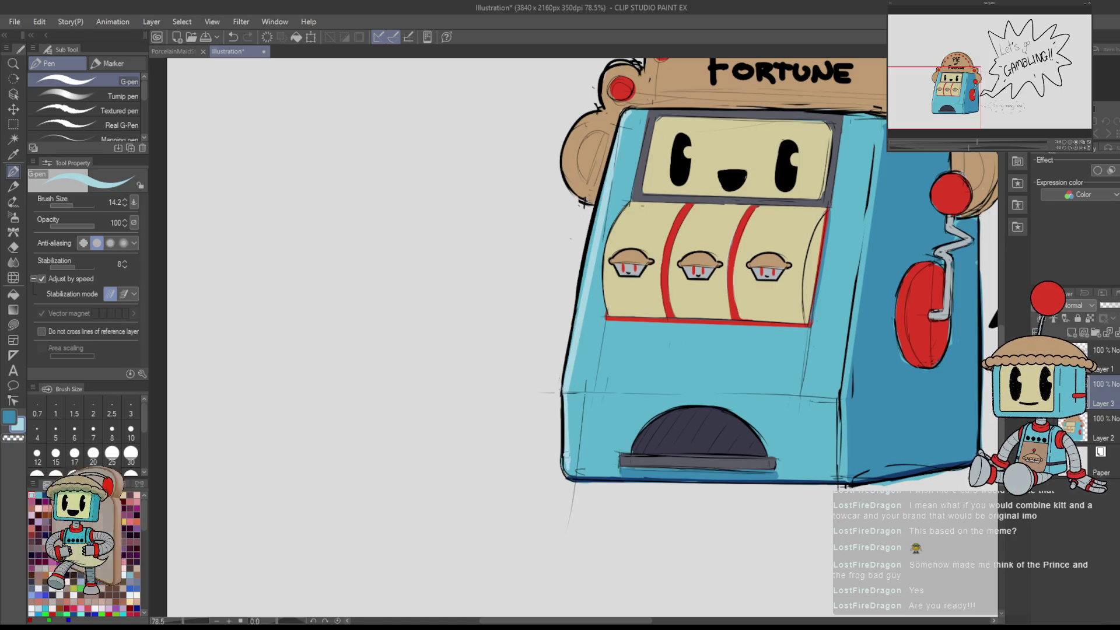
pyautogui.moveTo(635, 478)
pyautogui.mouseDown()
pyautogui.moveTo(646, 265)
pyautogui.moveTo(590, 274)
pyautogui.moveTo(649, 371)
pyautogui.moveTo(630, 428)
pyautogui.mouseUp()
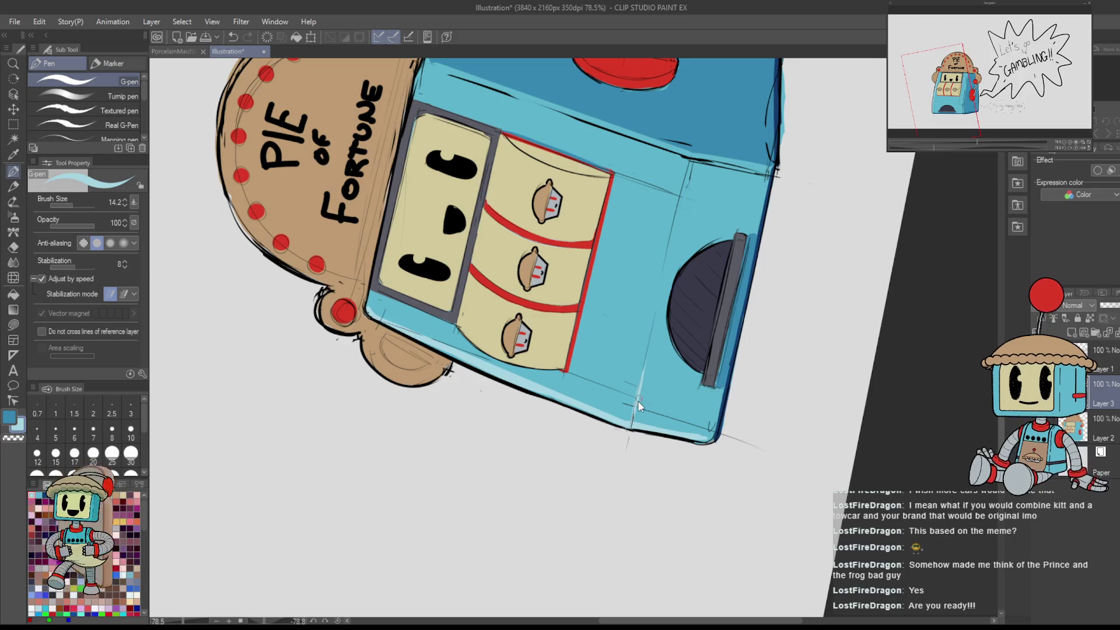
pyautogui.scroll(2, 638, 431)
pyautogui.hotkey('ctrl', 'z')
pyautogui.moveTo(621, 408); pyautogui.dragTo(603, 496)
pyautogui.hotkey('ctrl', 'z')
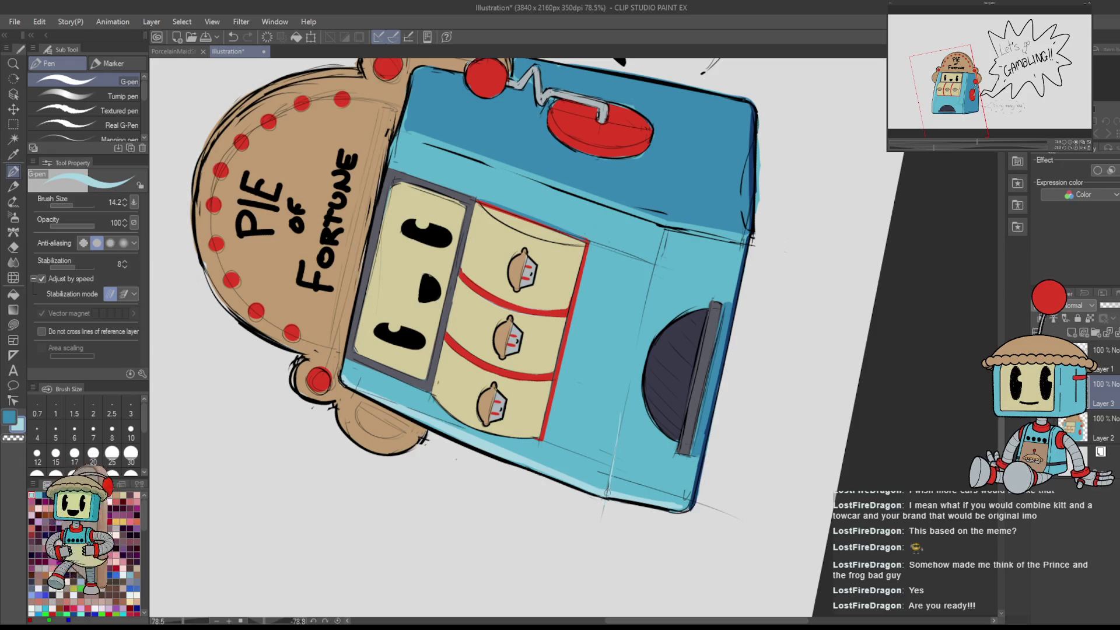
pyautogui.moveTo(623, 407); pyautogui.dragTo(609, 490)
pyautogui.hotkey('ctrl', 'z')
pyautogui.moveTo(623, 405)
pyautogui.mouseDown()
pyautogui.moveTo(610, 490)
pyautogui.moveTo(628, 393)
pyautogui.mouseUp()
pyautogui.hotkey('ctrl', 'z')
pyautogui.hotkey('ctrl', 'z')
pyautogui.moveTo(618, 435); pyautogui.dragTo(607, 490)
pyautogui.hotkey('ctrl', 'z')
pyautogui.moveTo(630, 383); pyautogui.dragTo(609, 490)
pyautogui.hotkey('ctrl', 'z')
pyautogui.moveTo(633, 379); pyautogui.dragTo(610, 488)
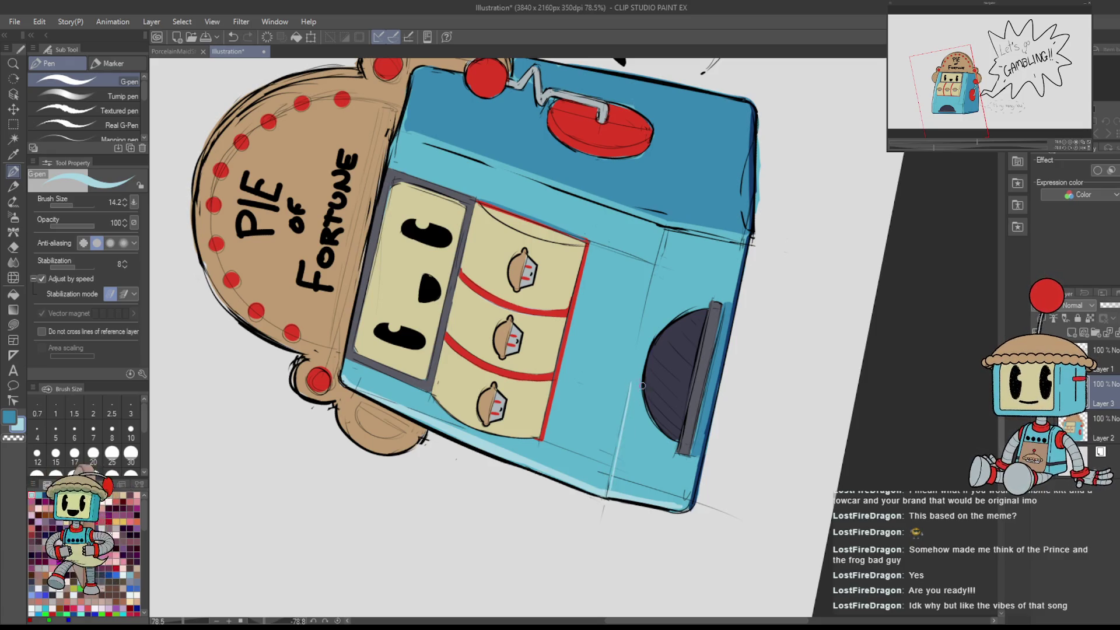
pyautogui.hotkey('ctrl', '@')
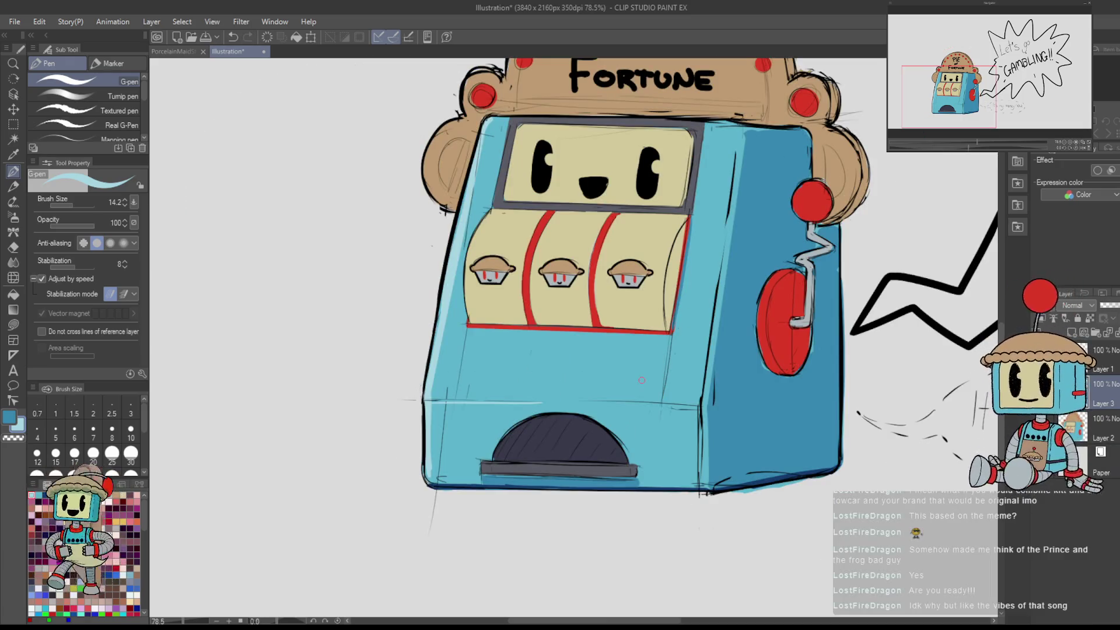
# - Sample the reels' beige, try a stroke along a reel edge, then undo the reel strokes
pyautogui.moveTo(641, 379); pyautogui.dragTo(734, 417)
pyautogui.keyDown('alt'); pyautogui.click(606, 280); pyautogui.keyUp('alt')
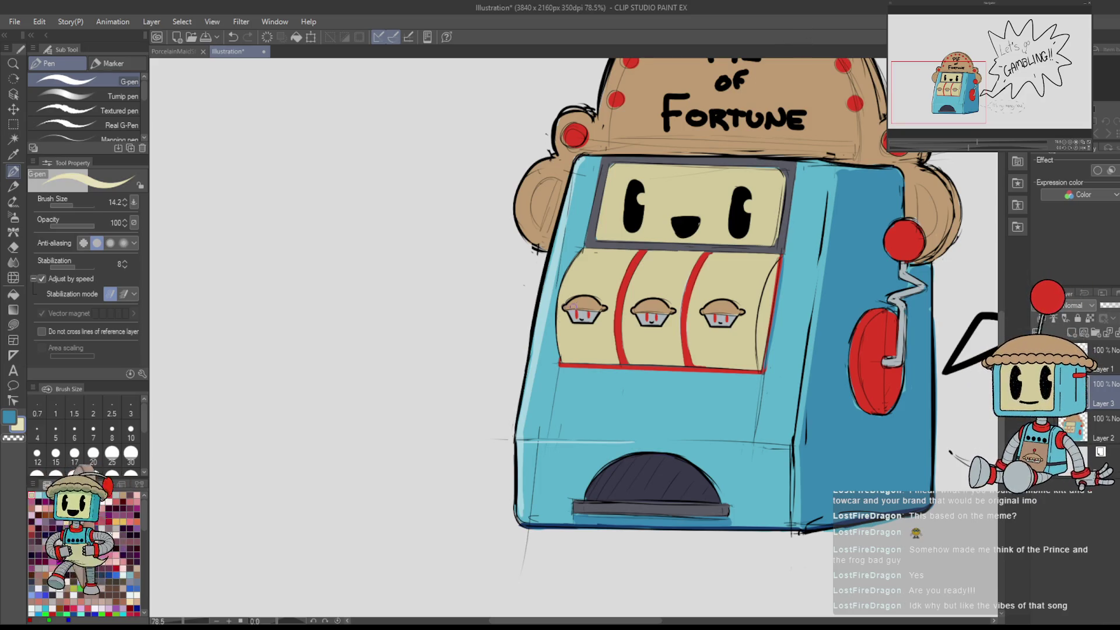
pyautogui.moveTo(565, 357); pyautogui.dragTo(562, 283)
pyautogui.hotkey('ctrl', 'z')
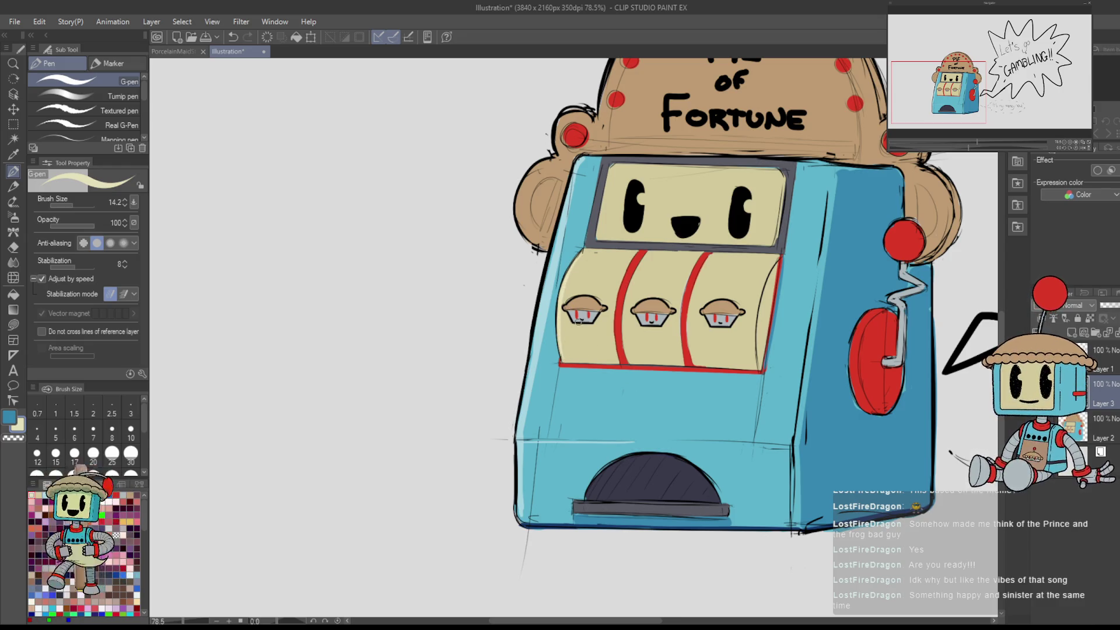
pyautogui.hotkey('ctrl', 'z')
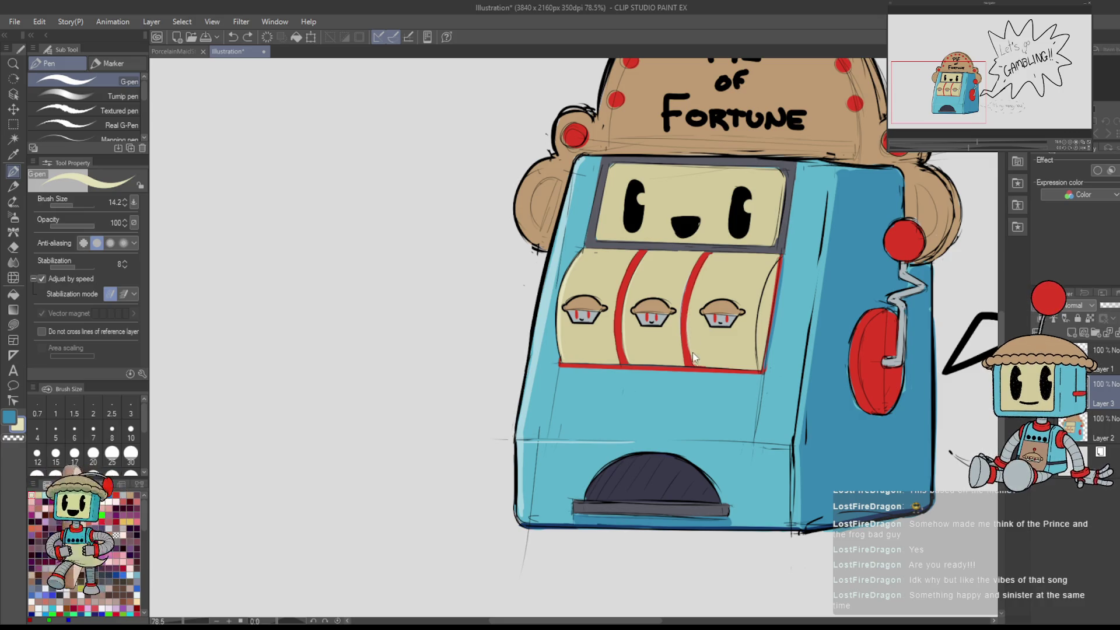
pyautogui.hotkey('ctrl', 'z')
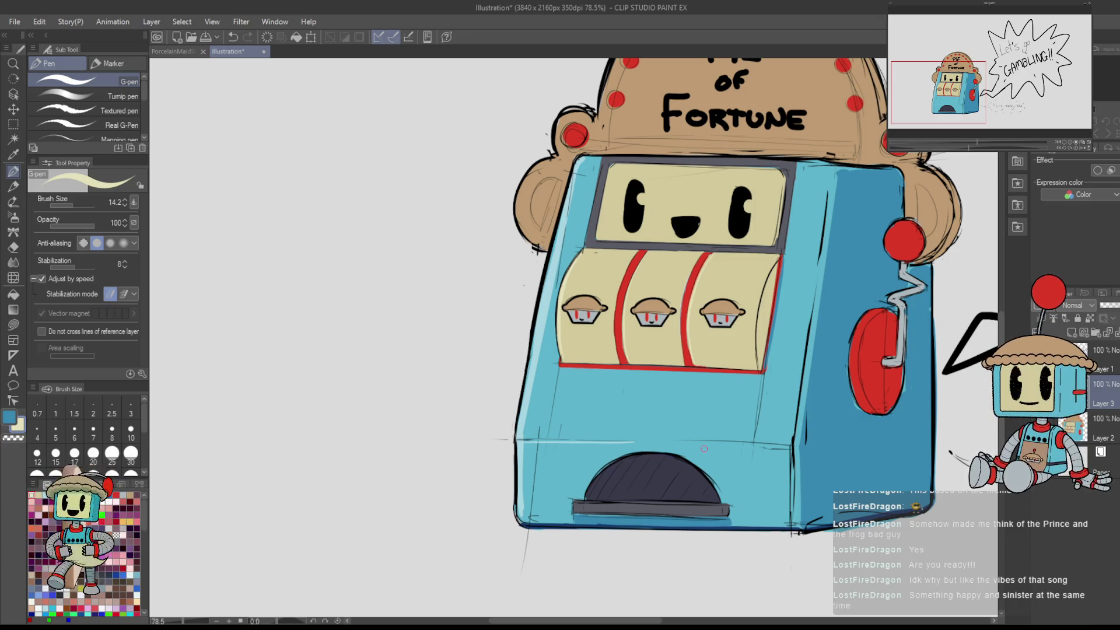
pyautogui.scroll(-5, 758, 264)
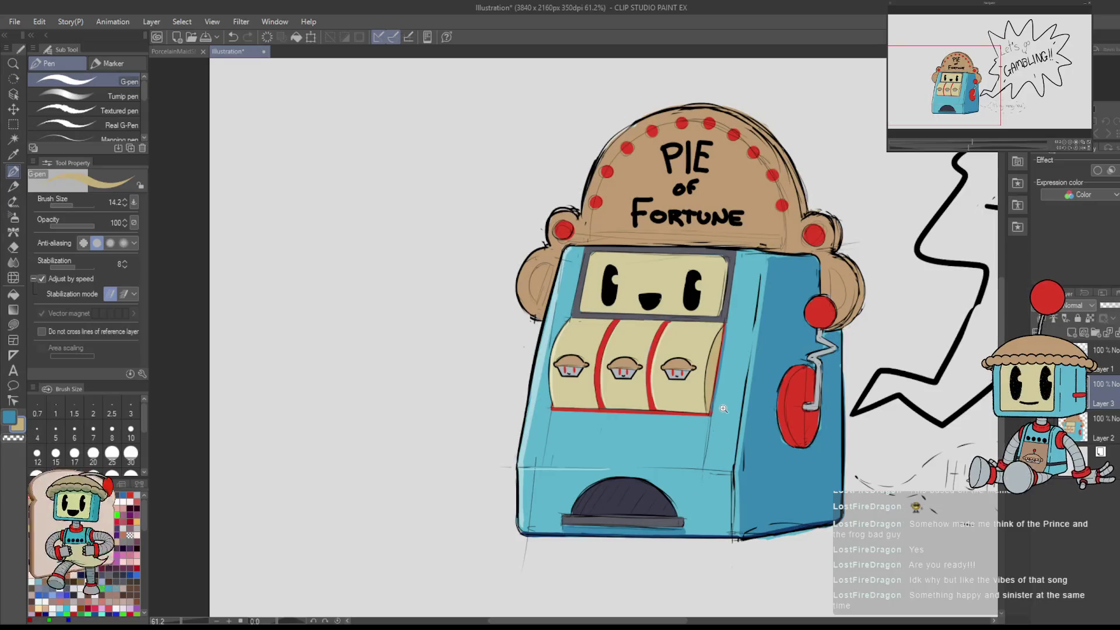
# - Zoom into the reels and redraw the second and left red reel dividers
pyautogui.scroll(5, 728, 349)
pyautogui.scroll(-2, 696, 439)
pyautogui.scroll(1, 697, 439)
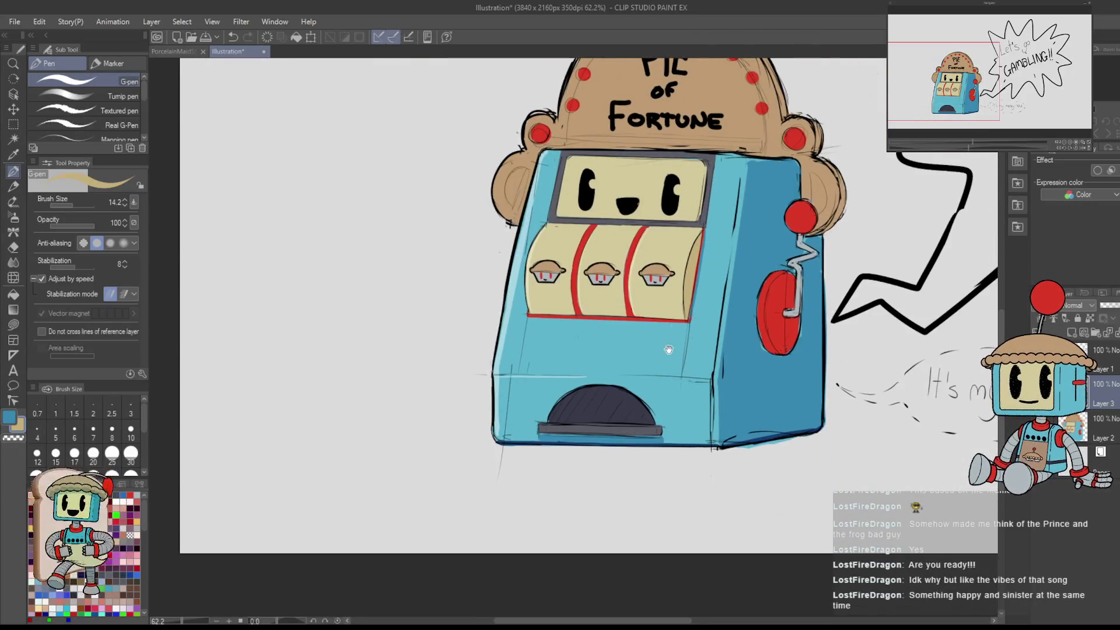
pyautogui.scroll(5, 638, 392)
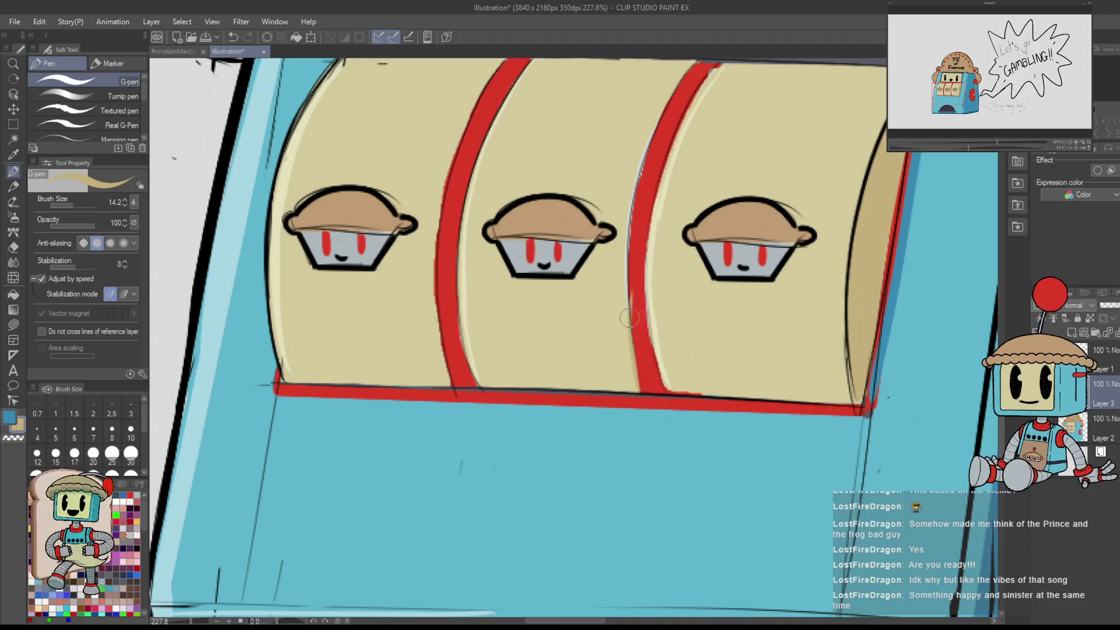
pyautogui.hotkey('ctrl', 'z')
pyautogui.moveTo(628, 300); pyautogui.dragTo(613, 419)
pyautogui.moveTo(621, 313); pyautogui.dragTo(670, 196)
pyautogui.hotkey('ctrl', 'z')
pyautogui.moveTo(625, 300); pyautogui.dragTo(676, 182)
pyautogui.moveTo(496, 170); pyautogui.dragTo(449, 254)
pyautogui.hotkey('ctrl', 'z')
pyautogui.moveTo(499, 166)
pyautogui.mouseDown()
pyautogui.moveTo(441, 274)
pyautogui.moveTo(427, 469)
pyautogui.mouseUp()
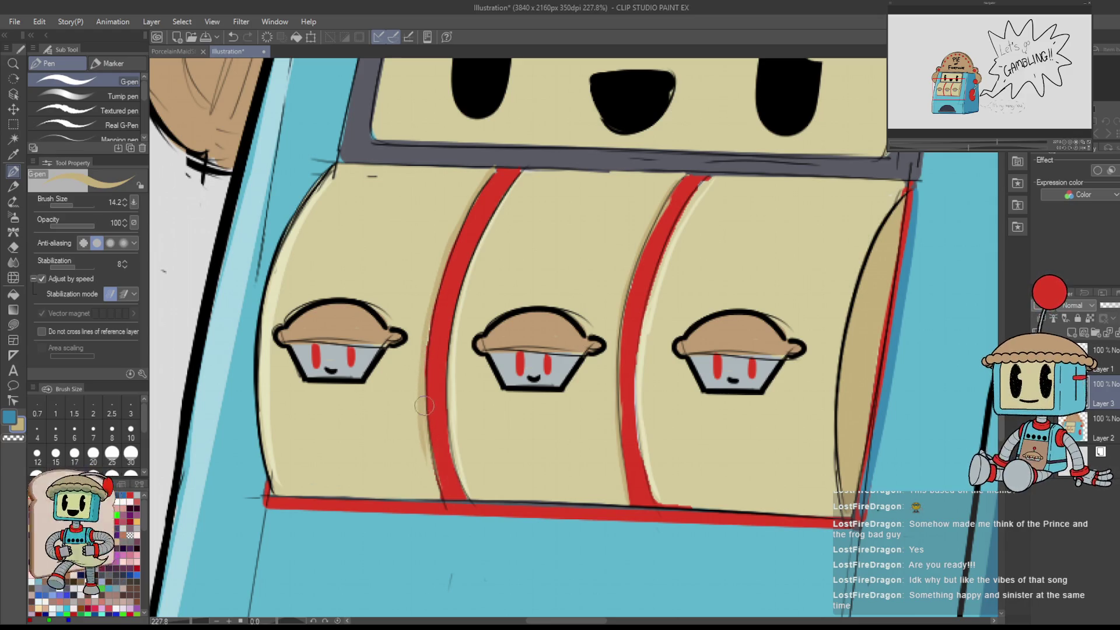
# - Alternate between Eraser and G-pen to clean the reel lines, then zoom back out
pyautogui.scroll(-2, 434, 469)
pyautogui.scroll(-1, 442, 454)
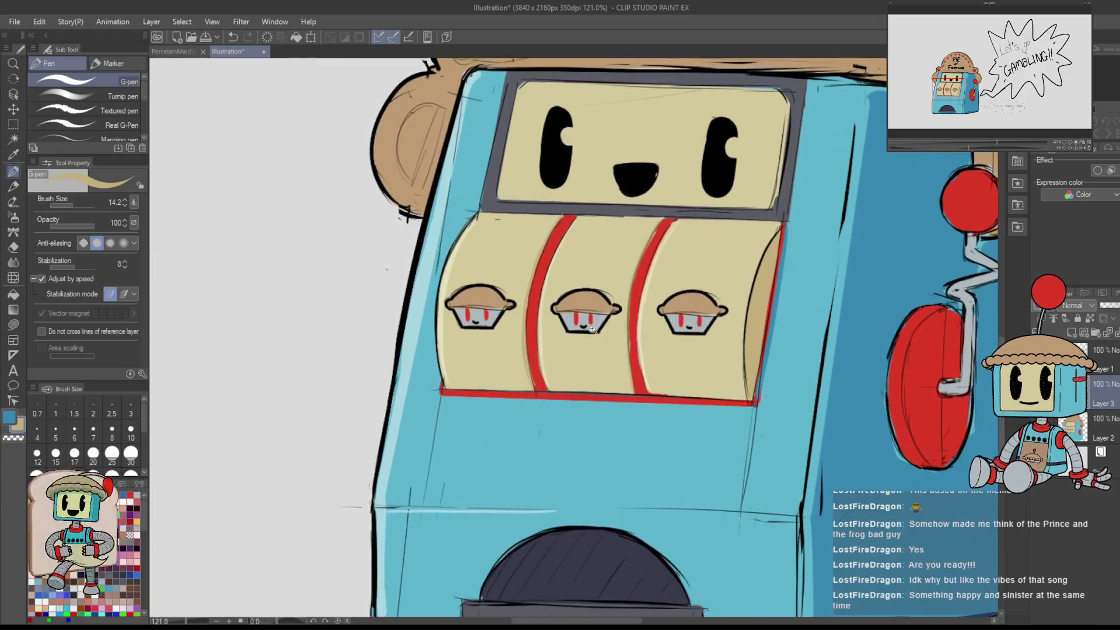
pyautogui.scroll(3, 467, 449)
pyautogui.press('e')
pyautogui.press('p')
pyautogui.press('e')
pyautogui.press('p')
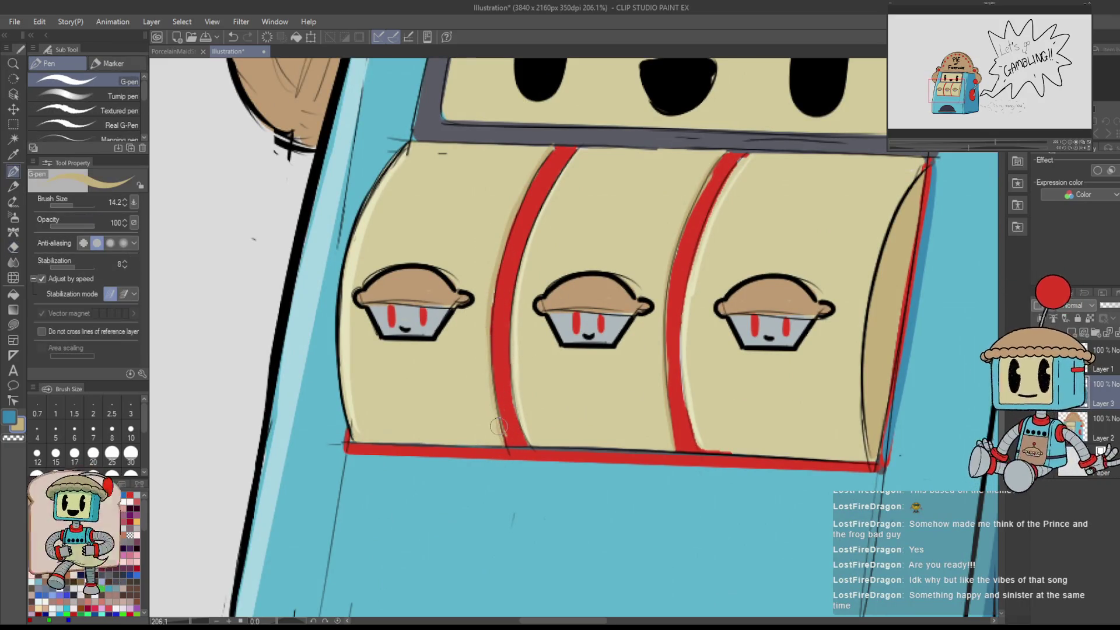
pyautogui.press('e')
pyautogui.press('p')
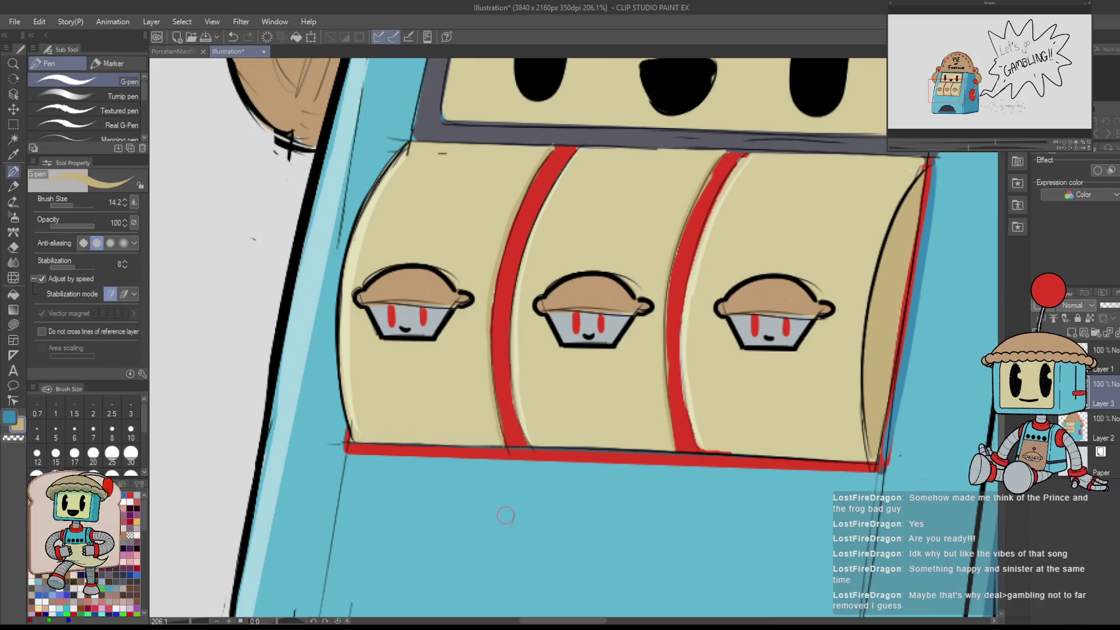
pyautogui.scroll(-1, 698, 243)
pyautogui.scroll(1, 681, 267)
pyautogui.press('e')
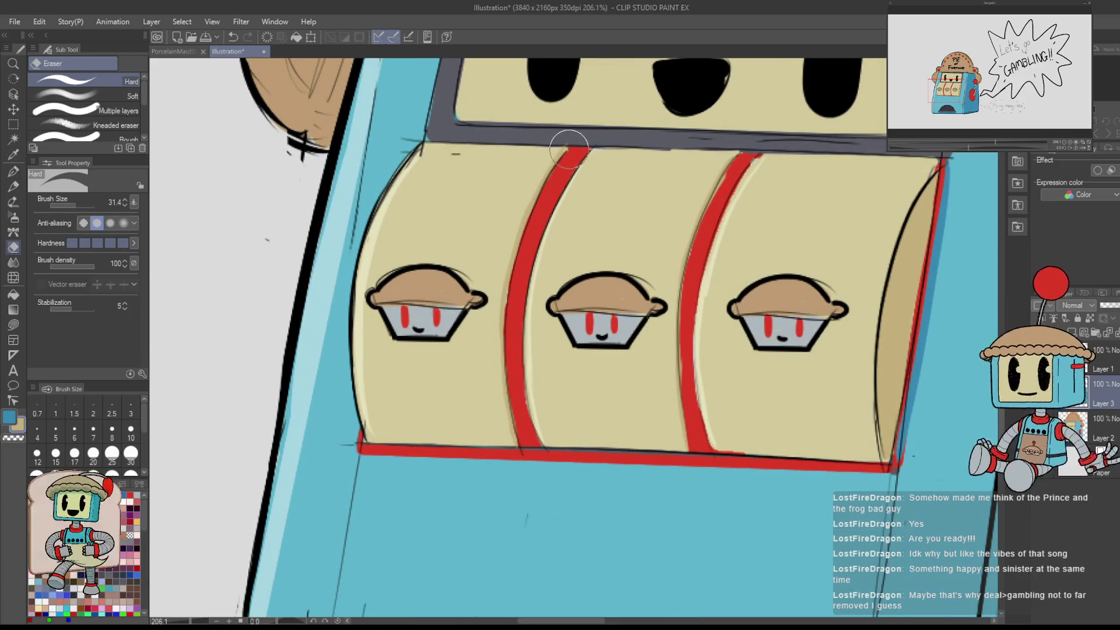
pyautogui.press('p')
pyautogui.scroll(-2, 576, 307)
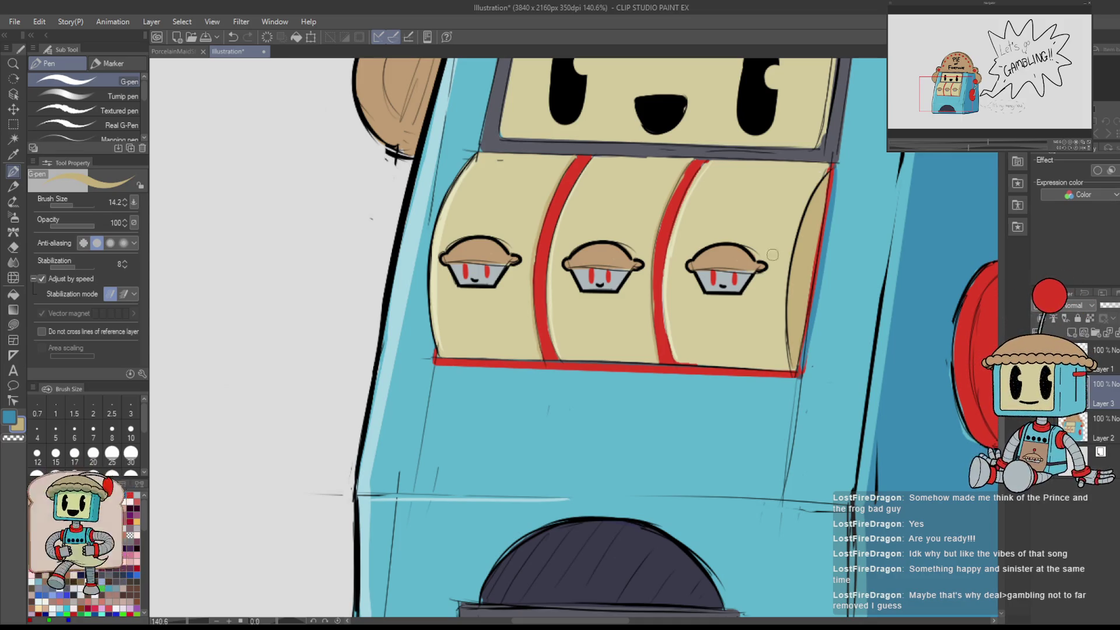
pyautogui.scroll(-5, 772, 254)
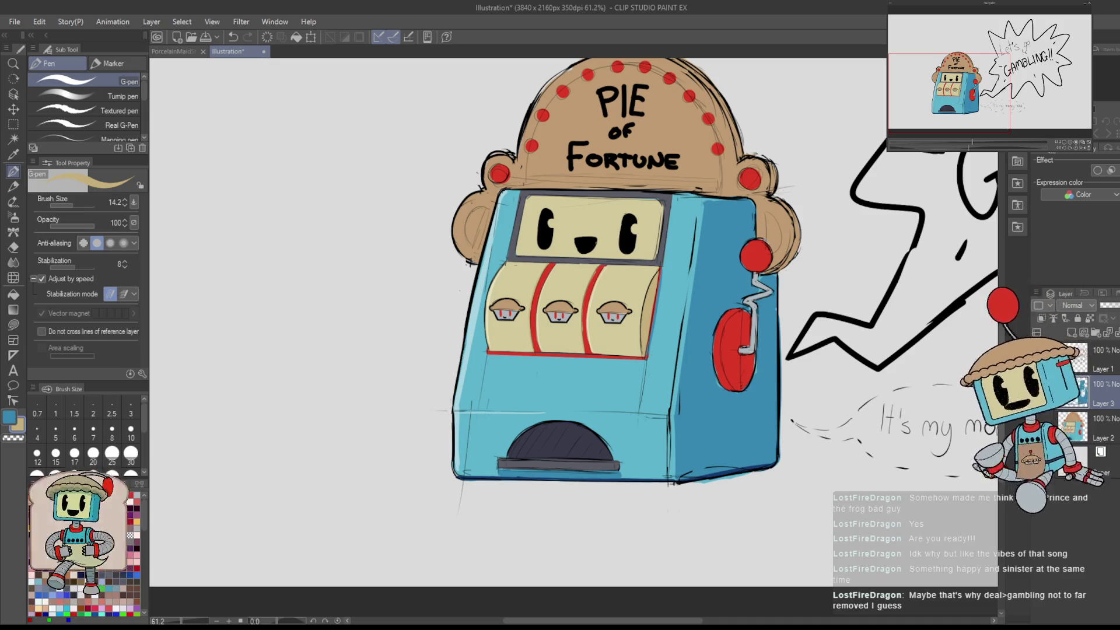
pyautogui.scroll(2, 808, 209)
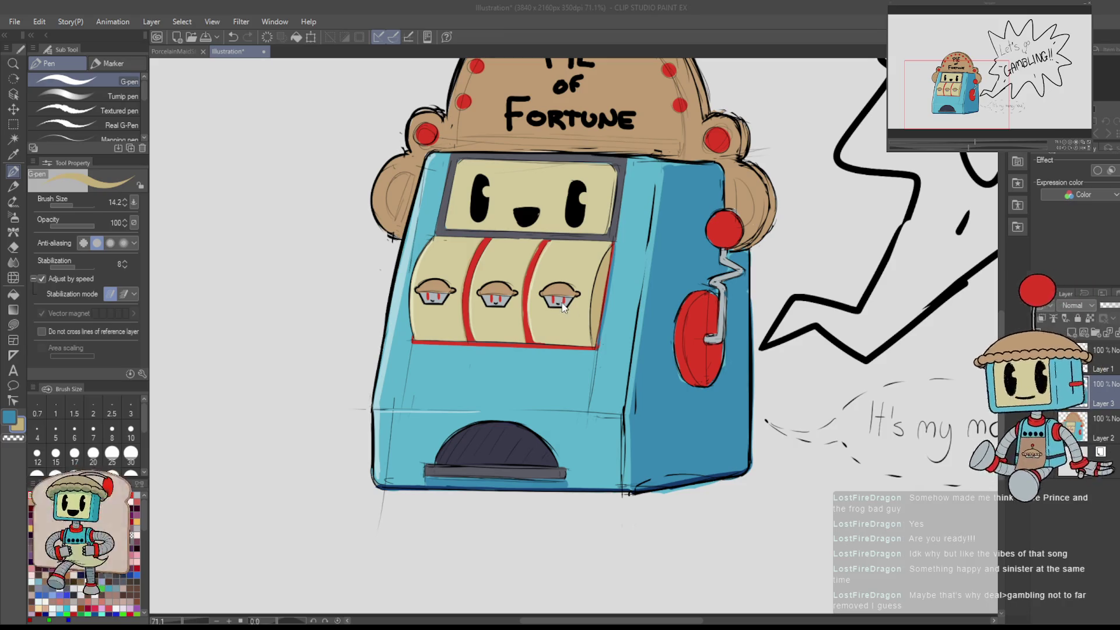
pyautogui.scroll(-3, 809, 387)
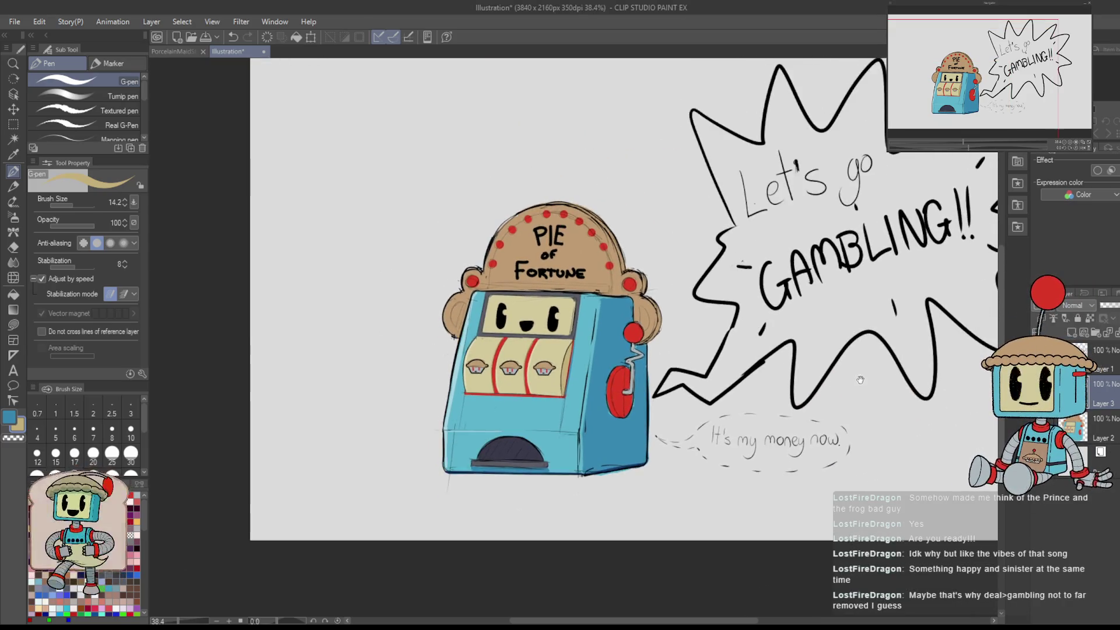
pyautogui.moveTo(830, 394); pyautogui.dragTo(830, 401)
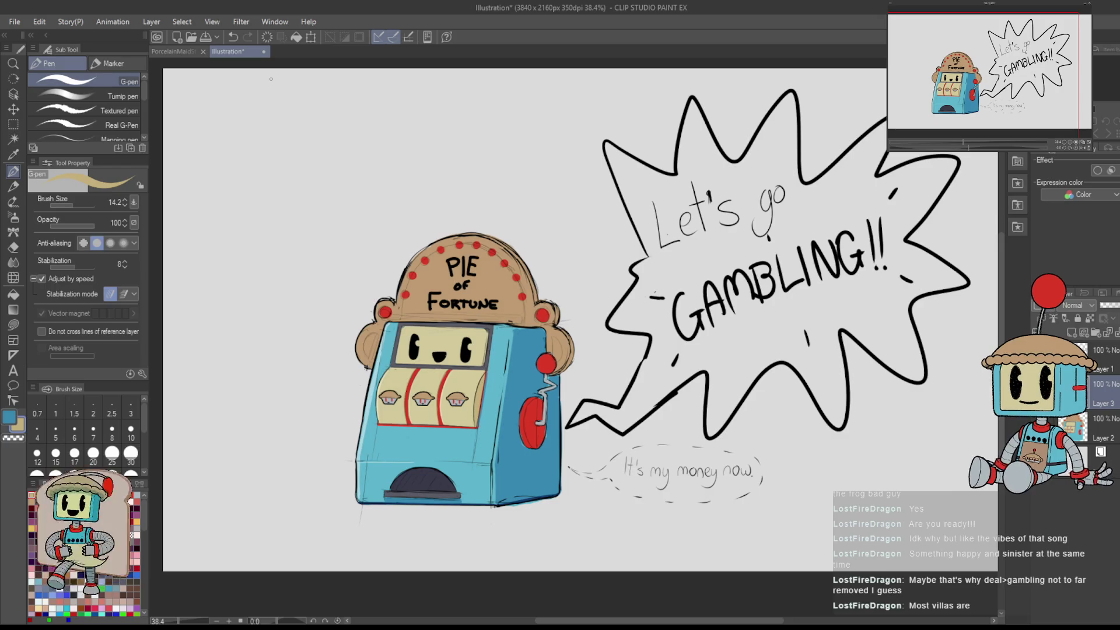
pyautogui.moveTo(824, 416); pyautogui.dragTo(754, 416)
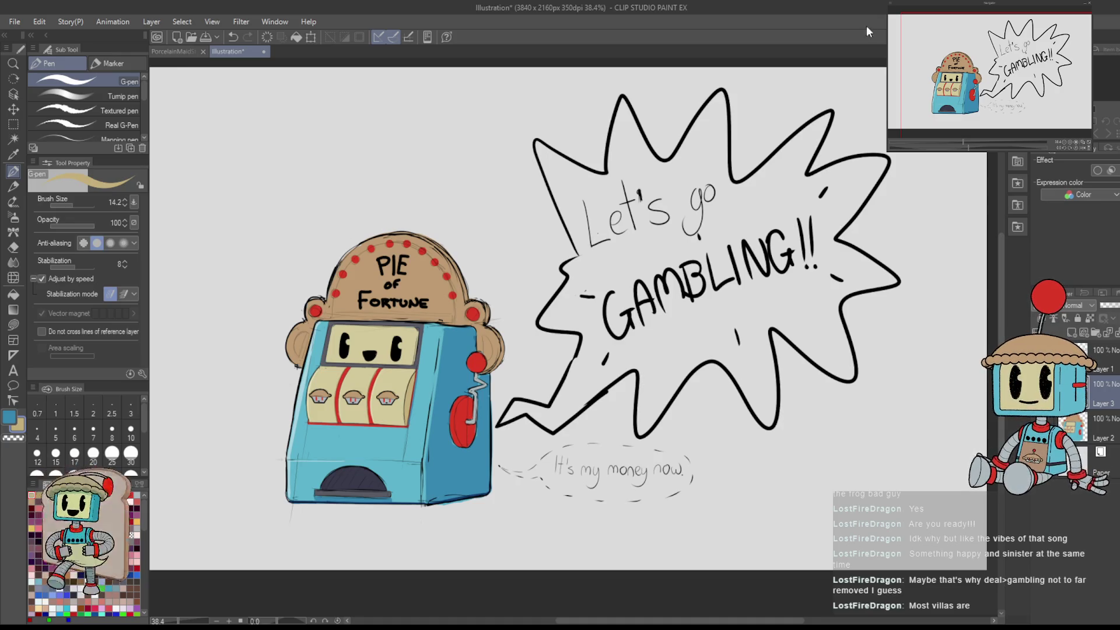
pyautogui.moveTo(530, 412); pyautogui.dragTo(735, 380)
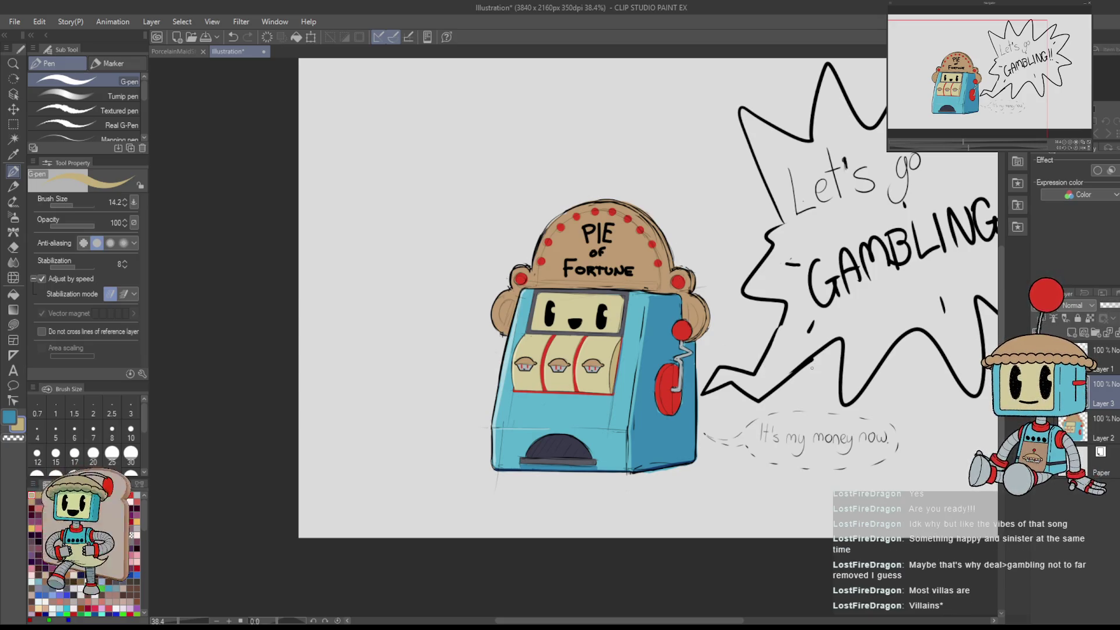
pyautogui.scroll(3, 671, 263)
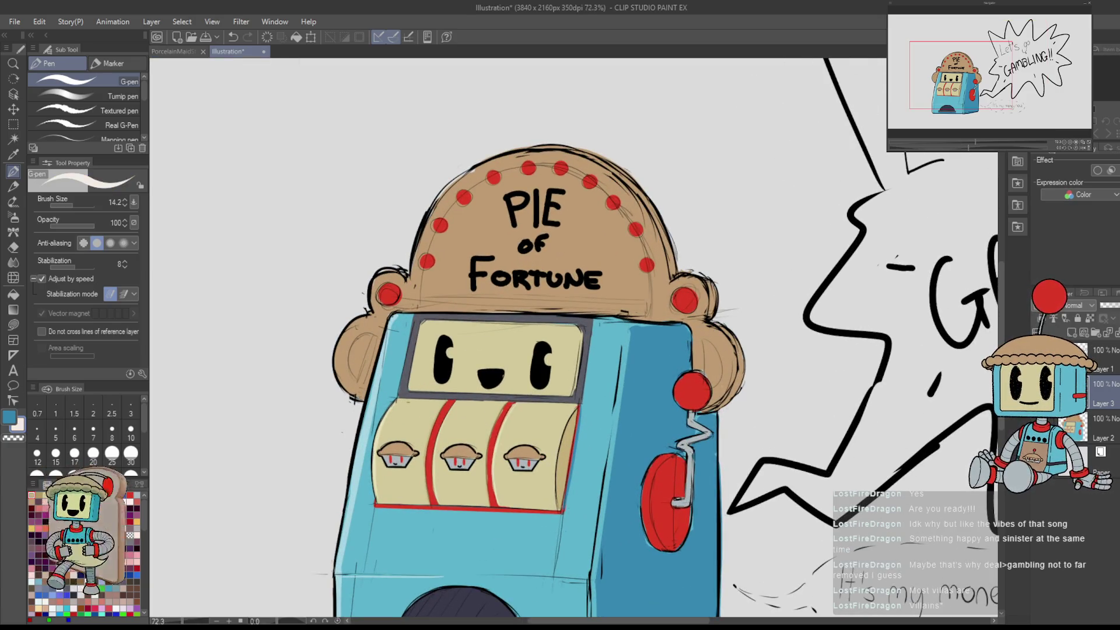
pyautogui.scroll(5, 469, 165)
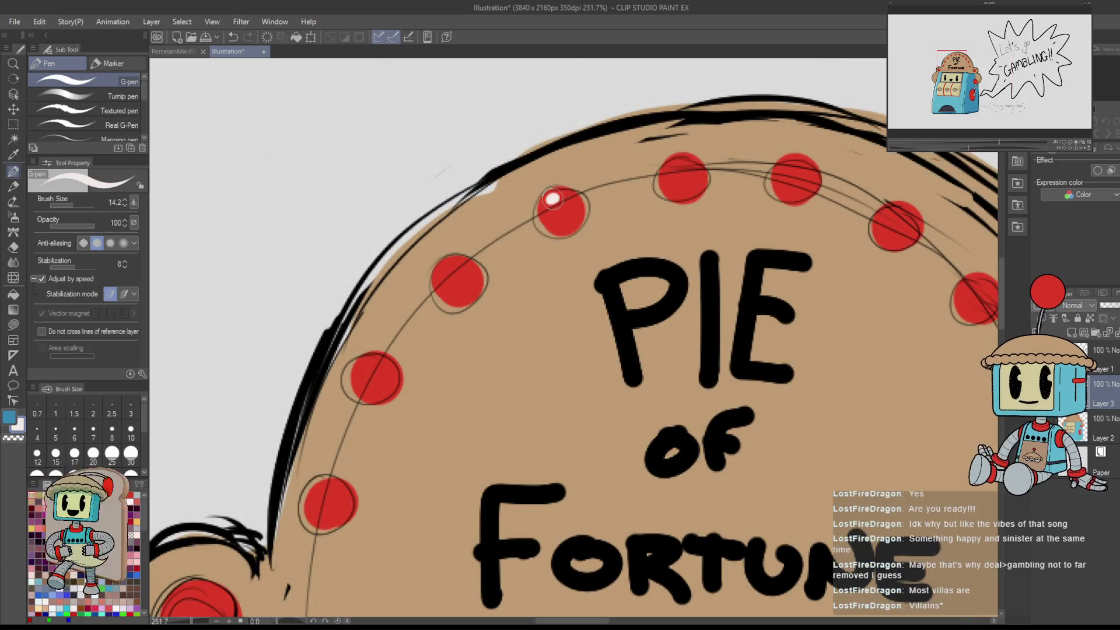
# - With a smaller white G-pen, dab shine highlights on the first red bulbs around the sign
pyautogui.click(542, 216)
pyautogui.press(']')
pyautogui.press('[')
pyautogui.press('[')
pyautogui.press('[')
pyautogui.moveTo(443, 269); pyautogui.dragTo(438, 291)
pyautogui.moveTo(362, 369)
pyautogui.mouseDown()
pyautogui.moveTo(354, 384)
pyautogui.moveTo(556, 171)
pyautogui.mouseUp()
pyautogui.moveTo(515, 277); pyautogui.dragTo(512, 304)
pyautogui.moveTo(390, 373); pyautogui.dragTo(372, 421)
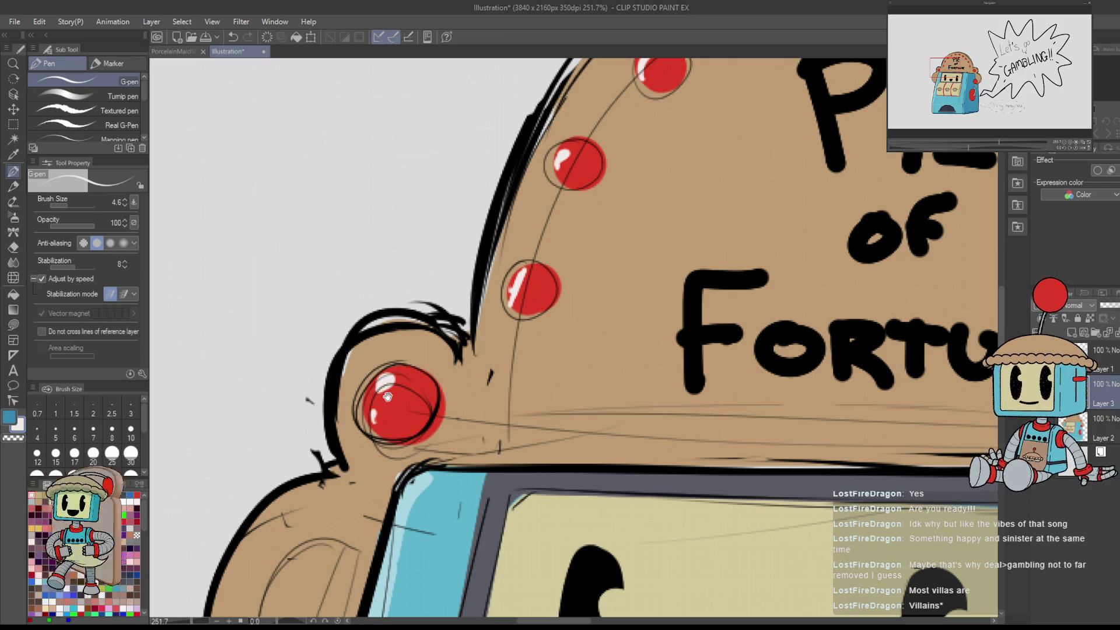
# - Add white highlights to the top bulb and the remaining red bulbs along the sign's arc
pyautogui.scroll(-3, 388, 396)
pyautogui.scroll(2, 595, 344)
pyautogui.moveTo(596, 342); pyautogui.dragTo(592, 353)
pyautogui.moveTo(684, 344); pyautogui.dragTo(679, 356)
pyautogui.moveTo(768, 380); pyautogui.dragTo(761, 401)
pyautogui.moveTo(844, 443); pyautogui.dragTo(839, 452)
pyautogui.moveTo(840, 453)
pyautogui.mouseDown()
pyautogui.moveTo(802, 366)
pyautogui.moveTo(786, 367)
pyautogui.mouseUp()
pyautogui.moveTo(876, 439)
pyautogui.mouseDown()
pyautogui.moveTo(870, 447)
pyautogui.moveTo(834, 350)
pyautogui.moveTo(817, 338)
pyautogui.mouseUp()
# - Pan, zoom and briefly mirror the view to check the highlighted slot machine
pyautogui.moveTo(857, 417)
pyautogui.mouseDown()
pyautogui.moveTo(850, 442)
pyautogui.moveTo(854, 422)
pyautogui.mouseUp()
pyautogui.scroll(-5, 851, 435)
pyautogui.scroll(4, 869, 396)
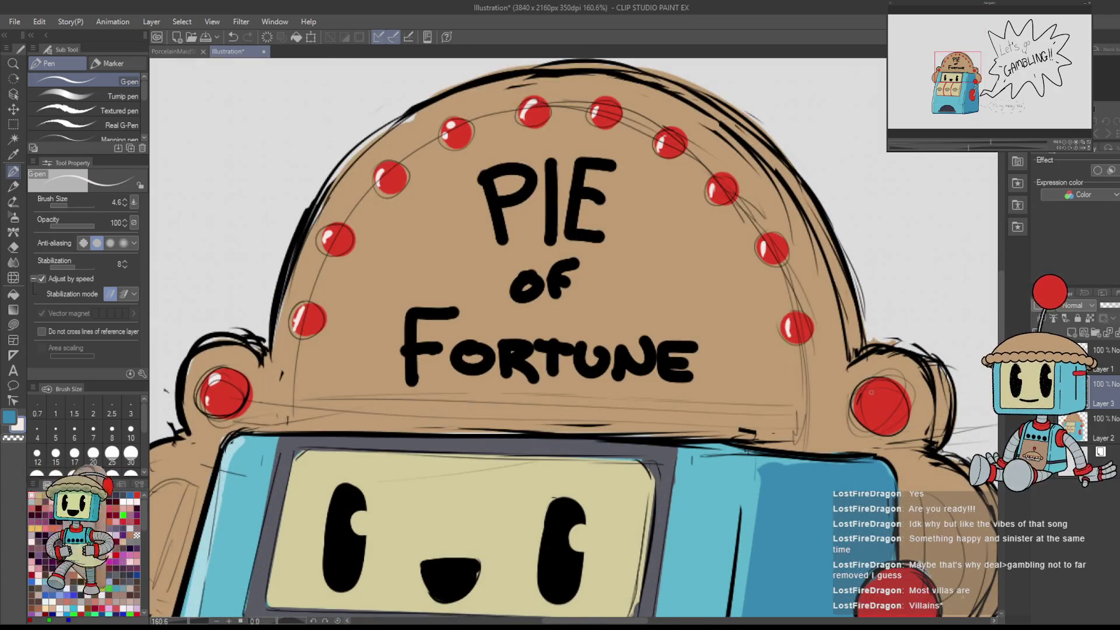
pyautogui.scroll(-5, 863, 416)
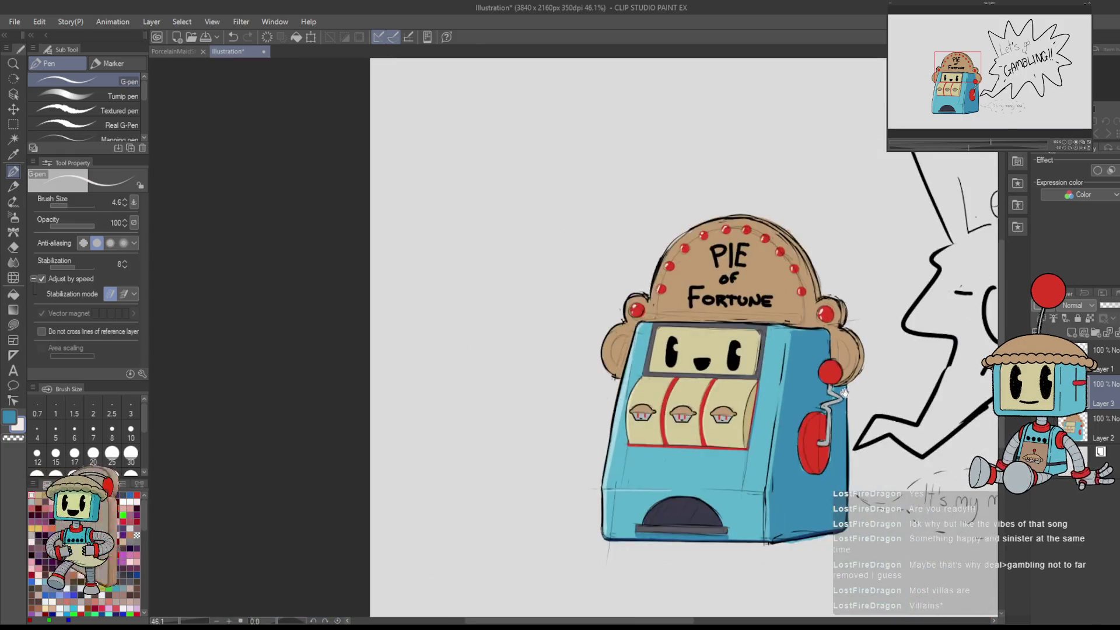
pyautogui.scroll(4, 844, 392)
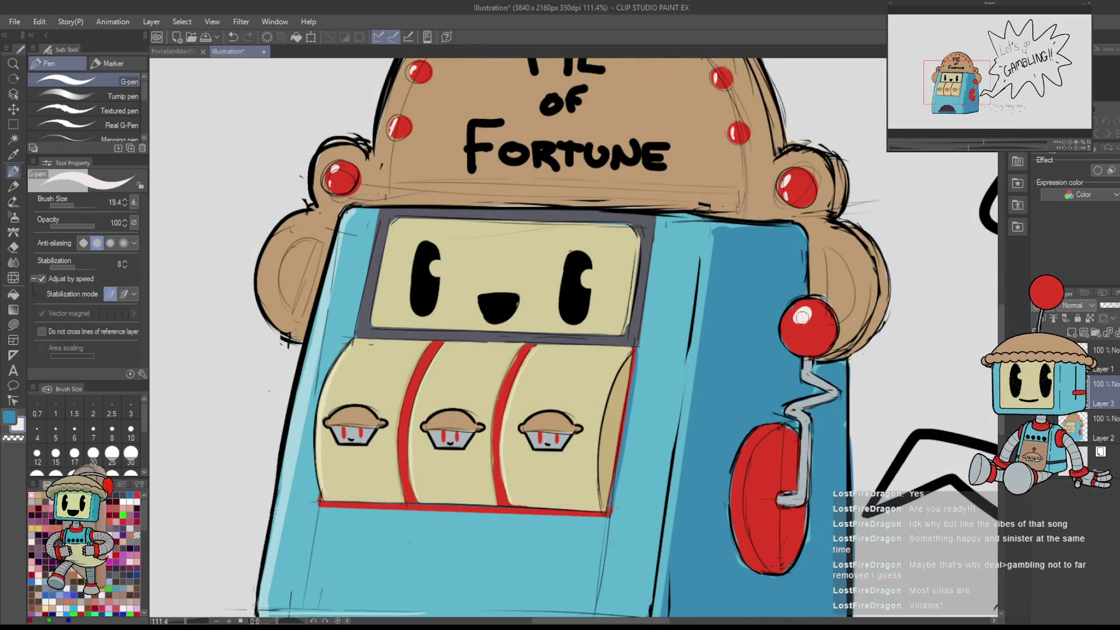
pyautogui.scroll(-5, 801, 316)
pyautogui.scroll(2, 715, 463)
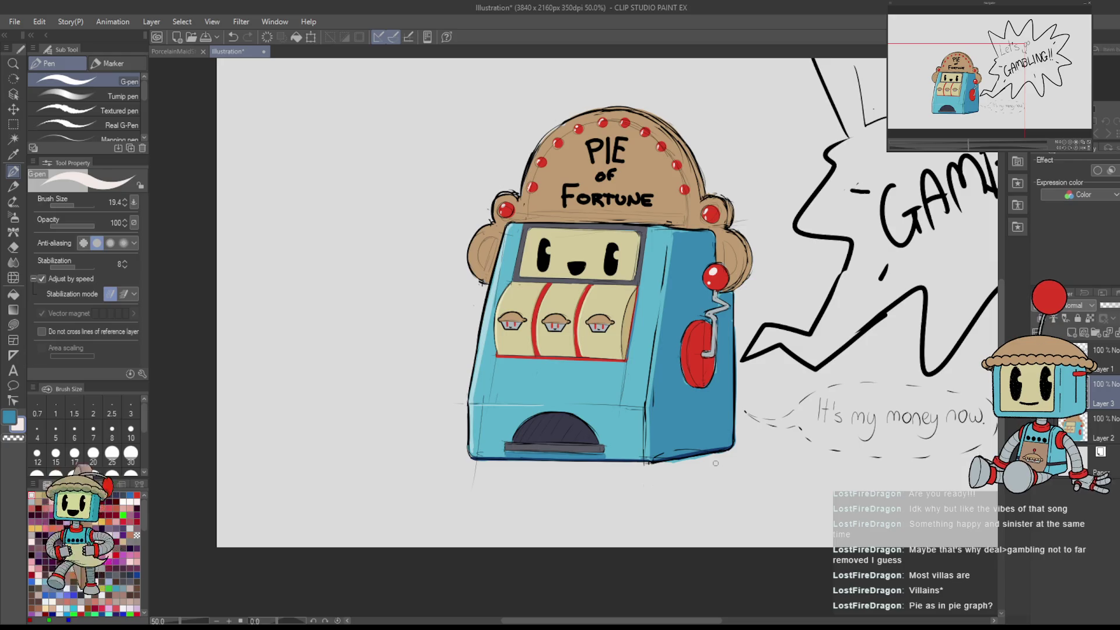
pyautogui.moveTo(715, 463)
pyautogui.mouseDown()
pyautogui.moveTo(624, 494)
pyautogui.moveTo(663, 474)
pyautogui.mouseUp()
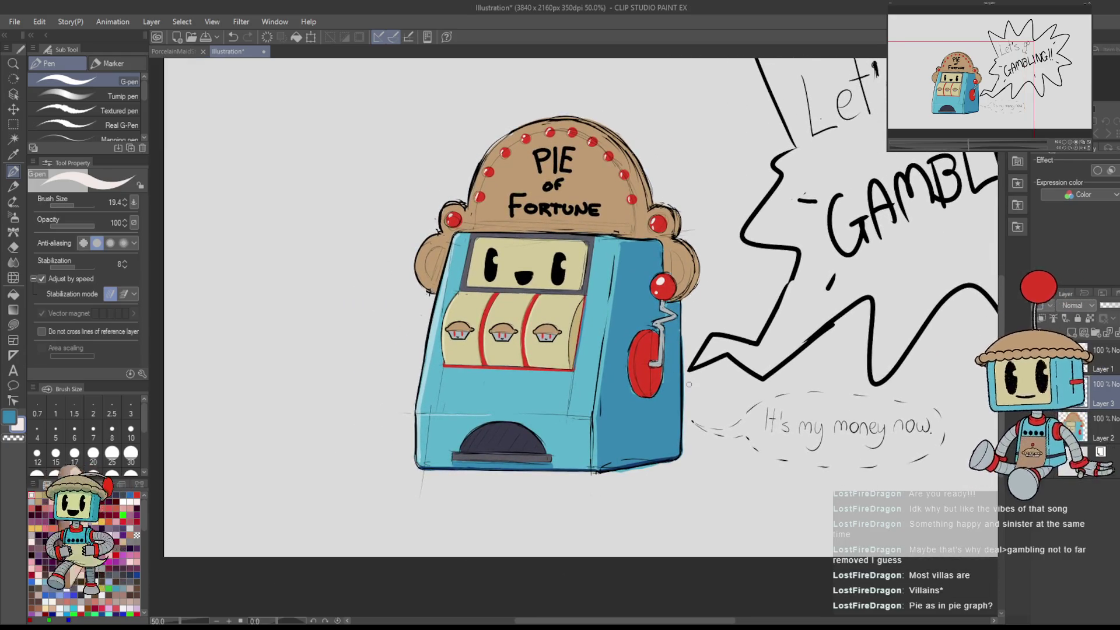
pyautogui.scroll(1, 689, 385)
pyautogui.press('h')
pyautogui.press('h')
pyautogui.moveTo(772, 342); pyautogui.dragTo(673, 322)
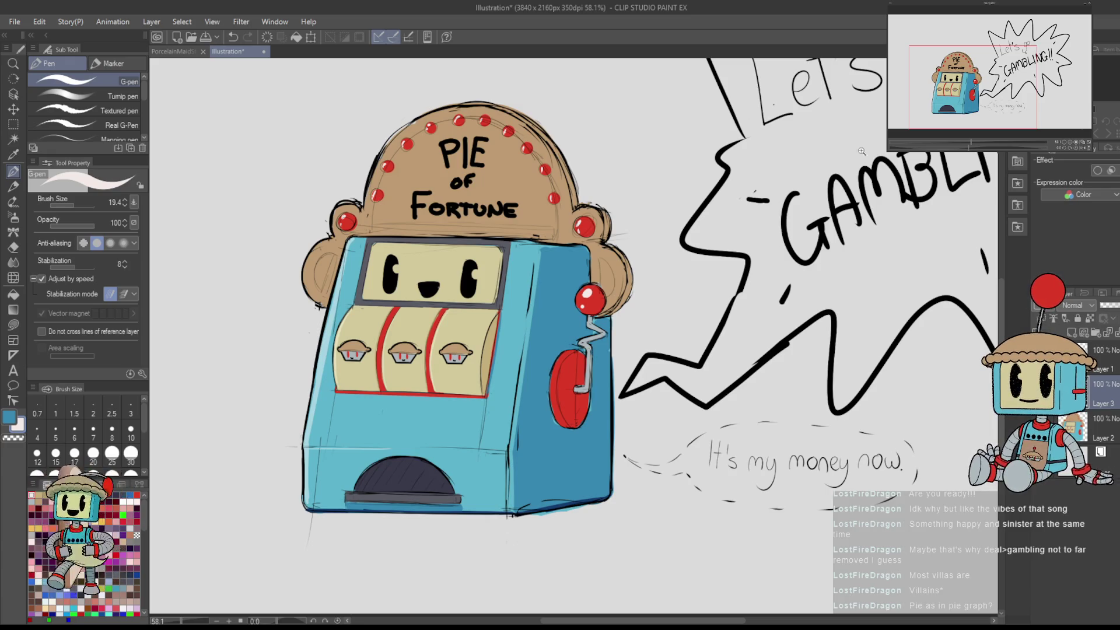
pyautogui.scroll(-1, 671, 326)
pyautogui.scroll(1, 670, 327)
pyautogui.moveTo(671, 326); pyautogui.dragTo(747, 308)
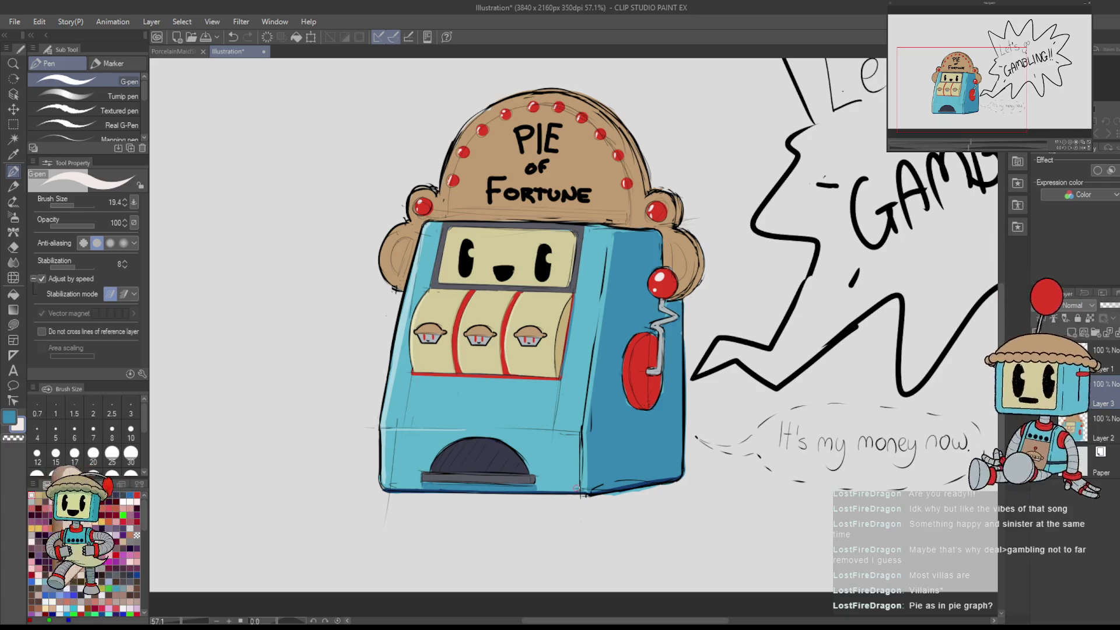
pyautogui.moveTo(678, 256); pyautogui.dragTo(694, 306)
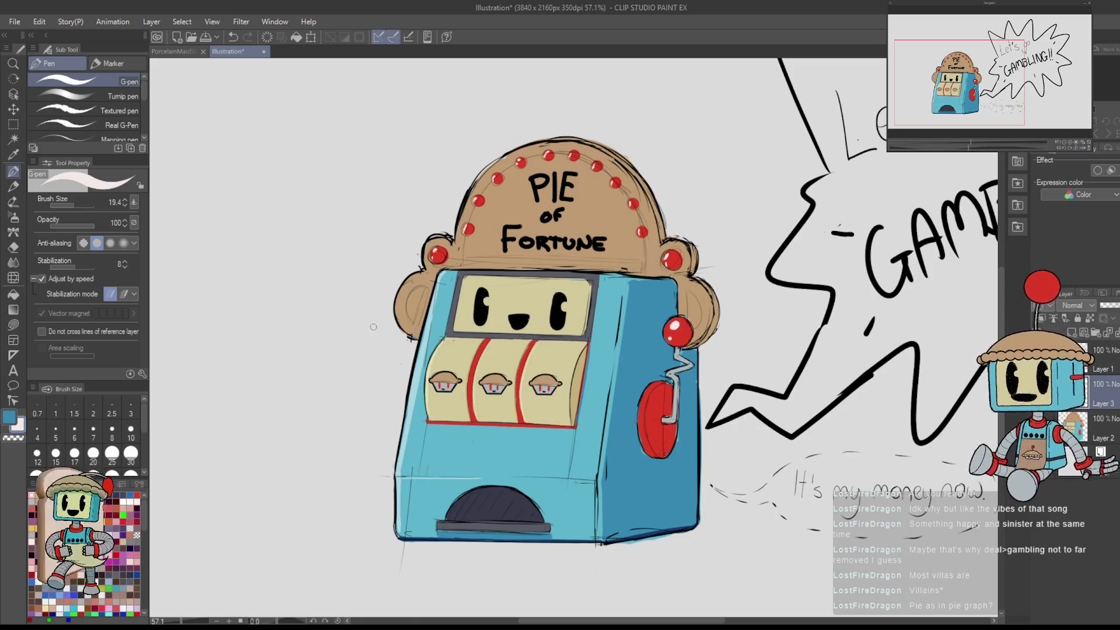
pyautogui.moveTo(724, 436); pyautogui.dragTo(683, 390)
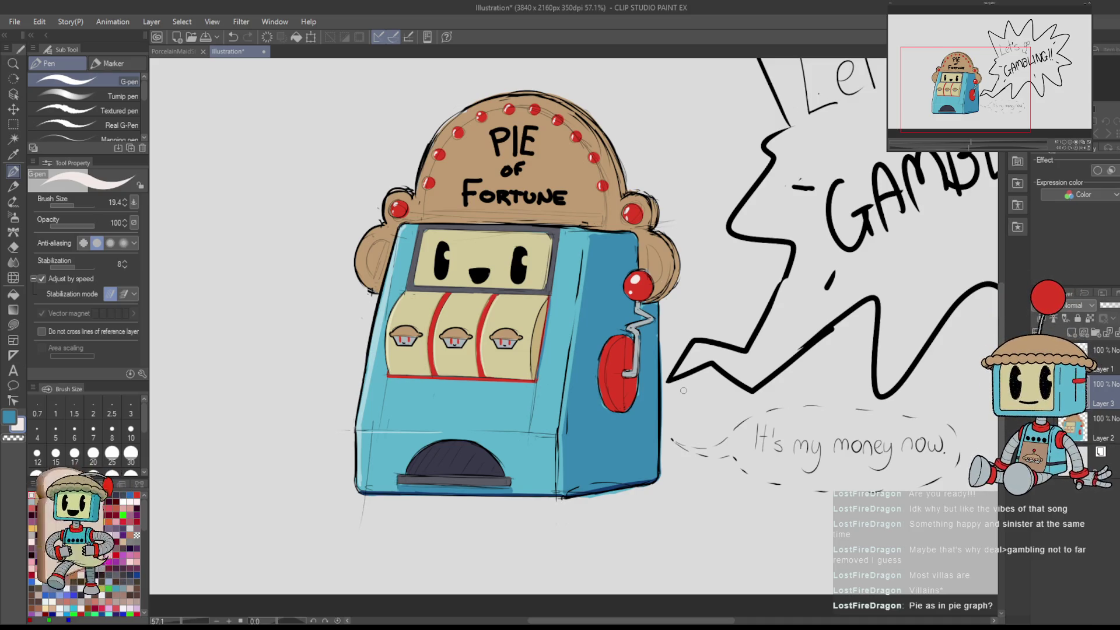
# - View the whole illustration, then zoom back toward the slot machine with the pencil selected
pyautogui.scroll(-5, 817, 146)
pyautogui.moveTo(891, 342); pyautogui.dragTo(774, 310)
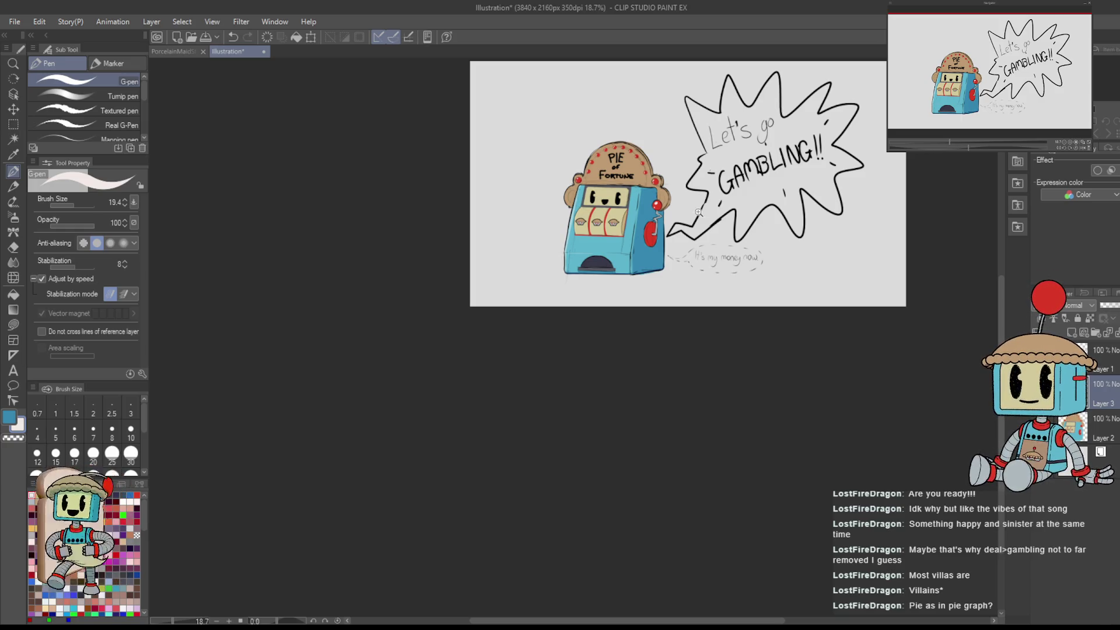
pyautogui.scroll(2, 724, 196)
pyautogui.moveTo(766, 293); pyautogui.dragTo(708, 385)
pyautogui.scroll(3, 493, 338)
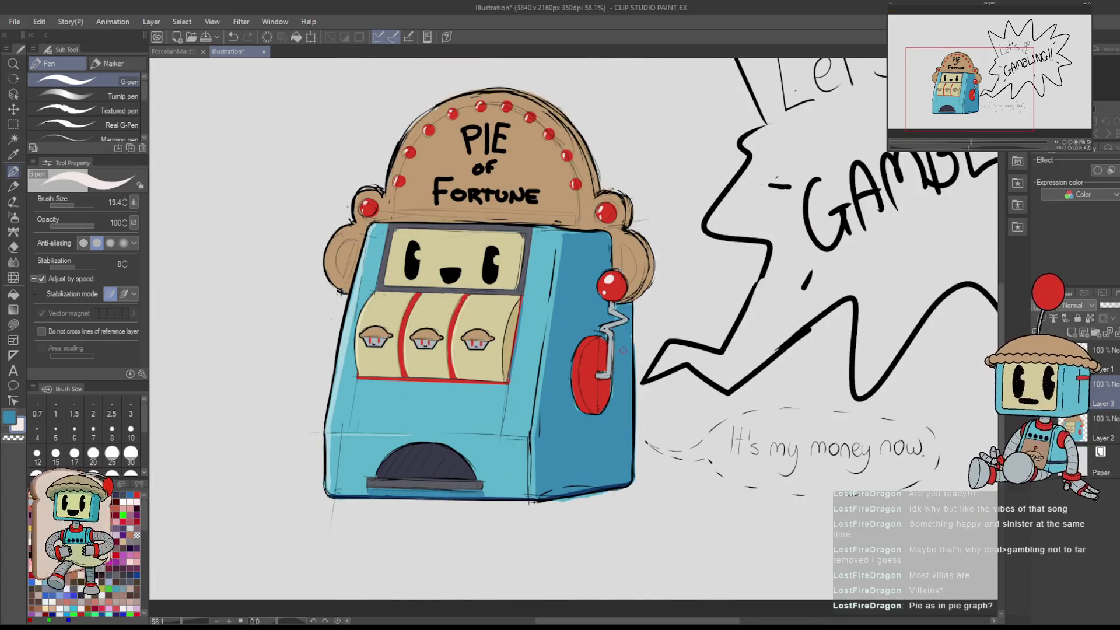
pyautogui.scroll(2, 627, 296)
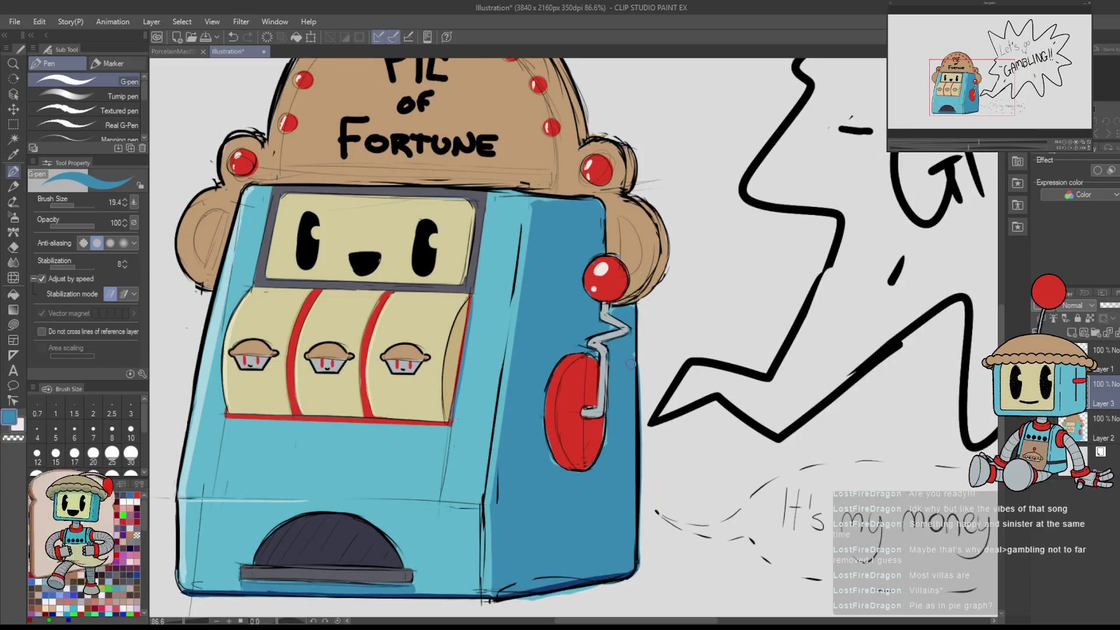
pyautogui.press('p')
pyautogui.press('p')
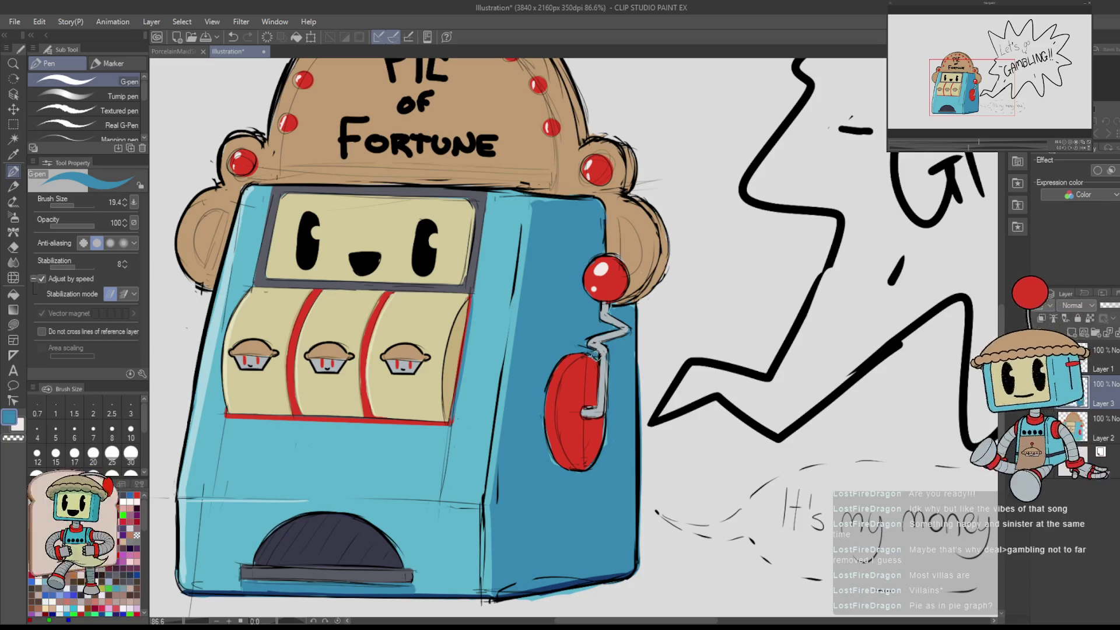
pyautogui.scroll(-4, 620, 352)
pyautogui.scroll(-5, 675, 366)
# - Try the dot_pop_deco_1 dotted texture beside the bubble, then undo it and return to the pen
pyautogui.press('b')
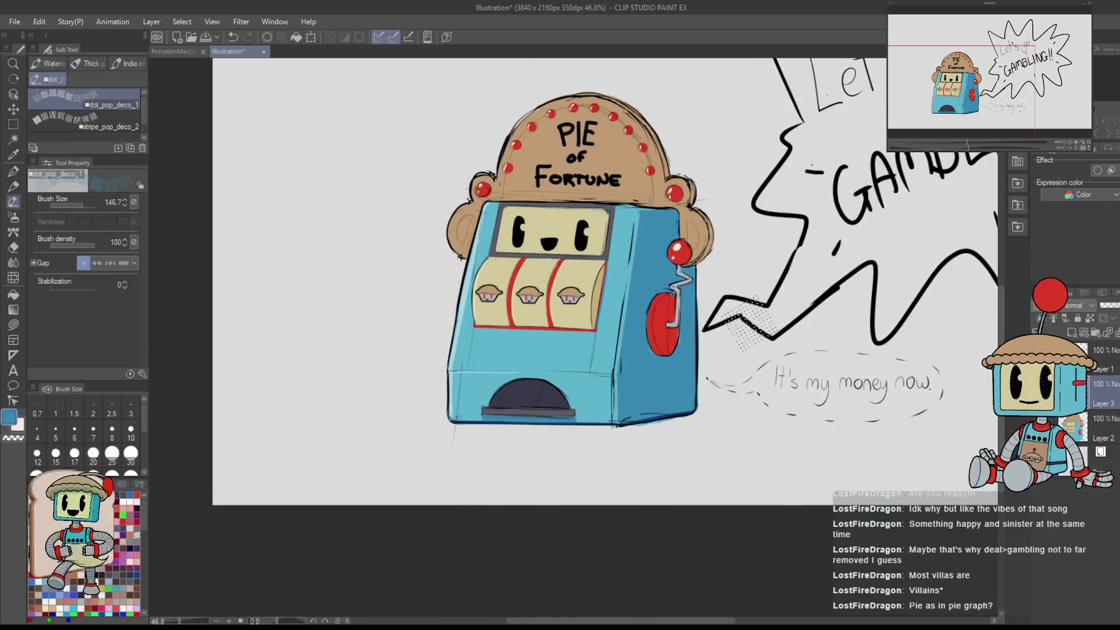
pyautogui.scroll(5, 723, 283)
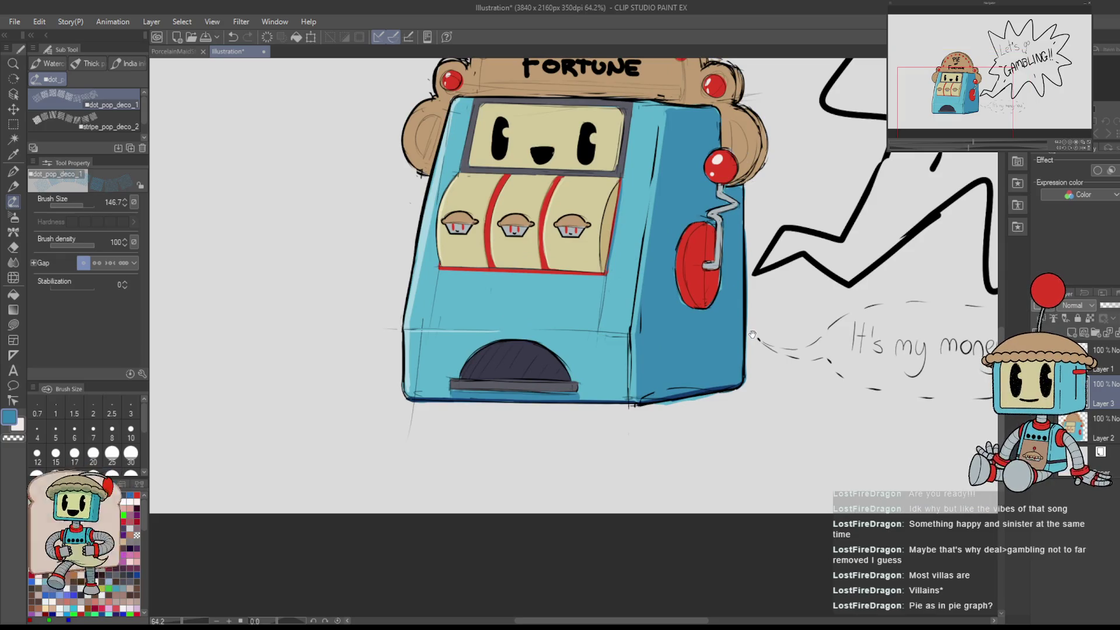
pyautogui.moveTo(752, 334)
pyautogui.mouseDown()
pyautogui.moveTo(782, 352)
pyautogui.moveTo(806, 348)
pyautogui.mouseUp()
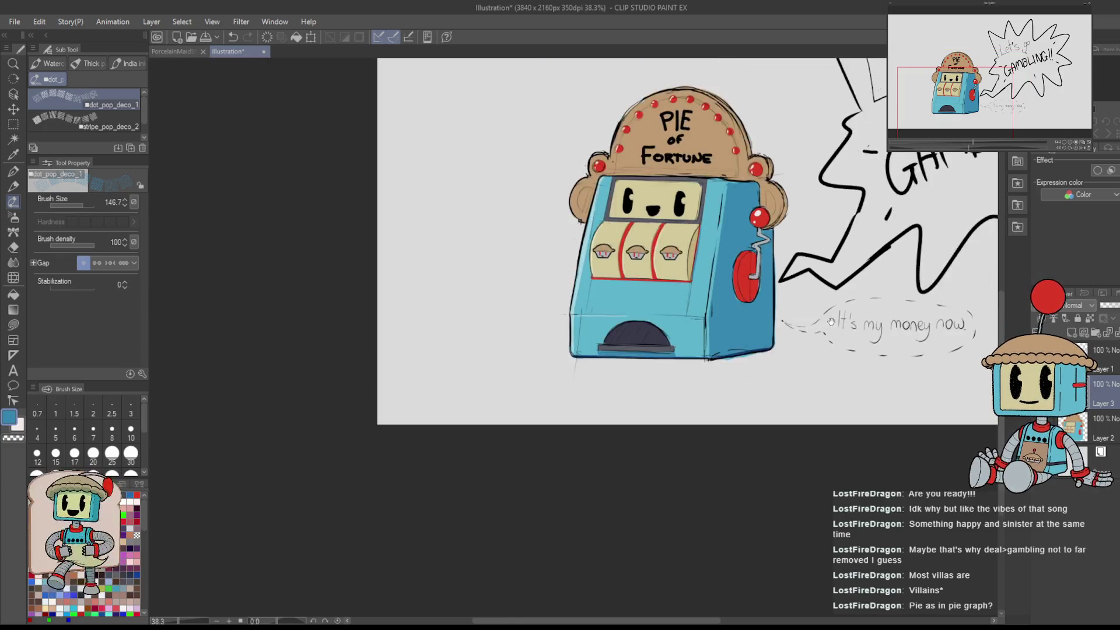
pyautogui.scroll(-3, 812, 295)
pyautogui.hotkey('ctrl', 'z')
pyautogui.moveTo(853, 303); pyautogui.dragTo(780, 368)
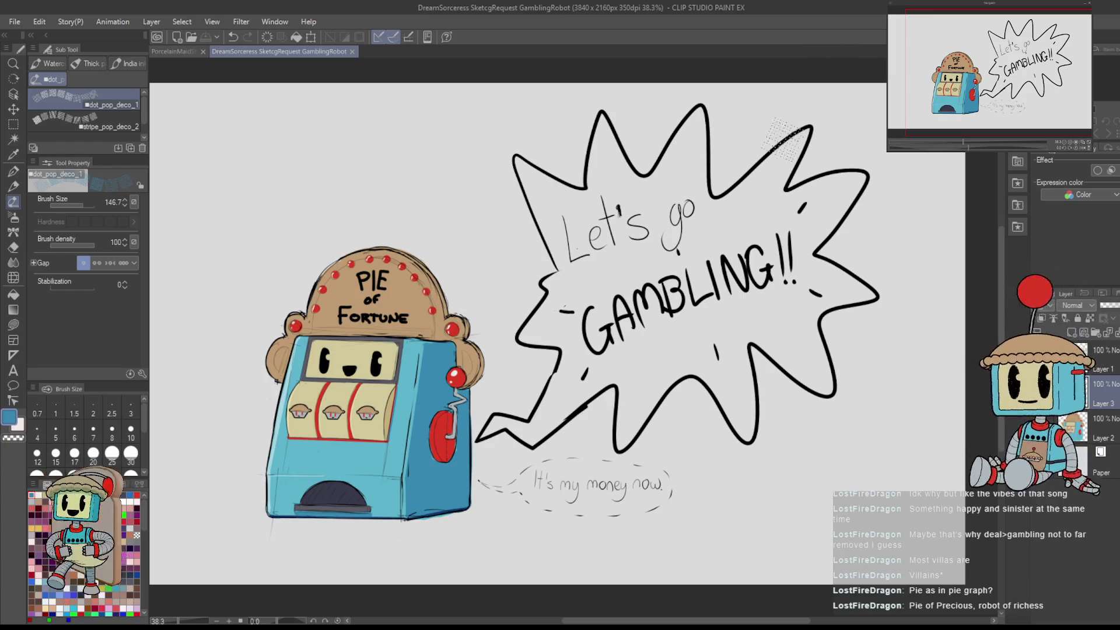
pyautogui.press('p')
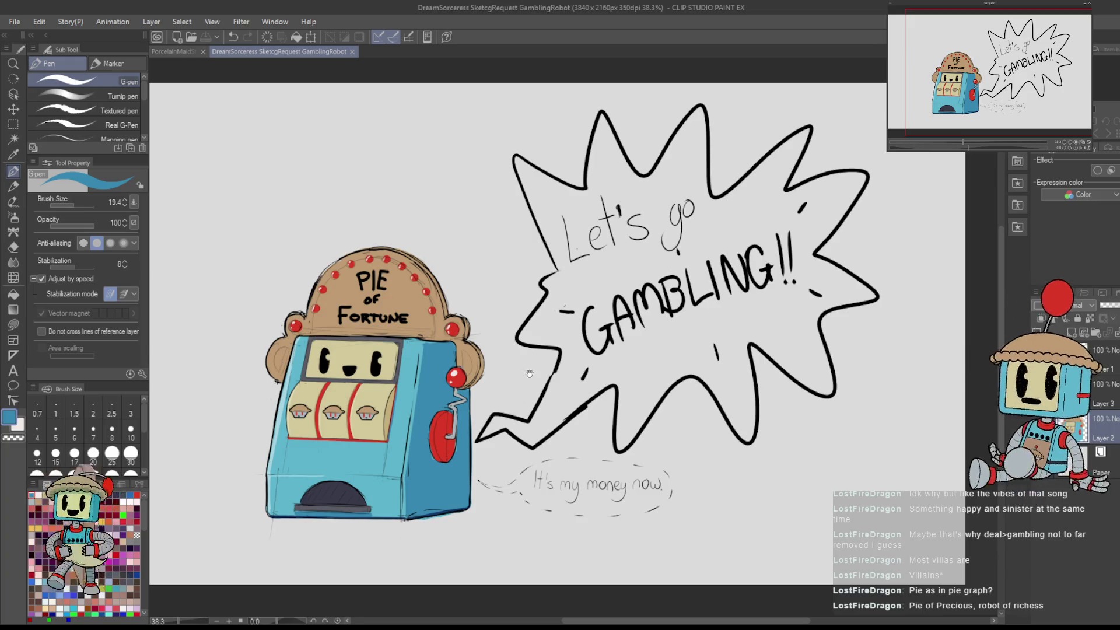
pyautogui.hotkey('ctrl', 'z')
pyautogui.hotkey('ctrl', 'y')
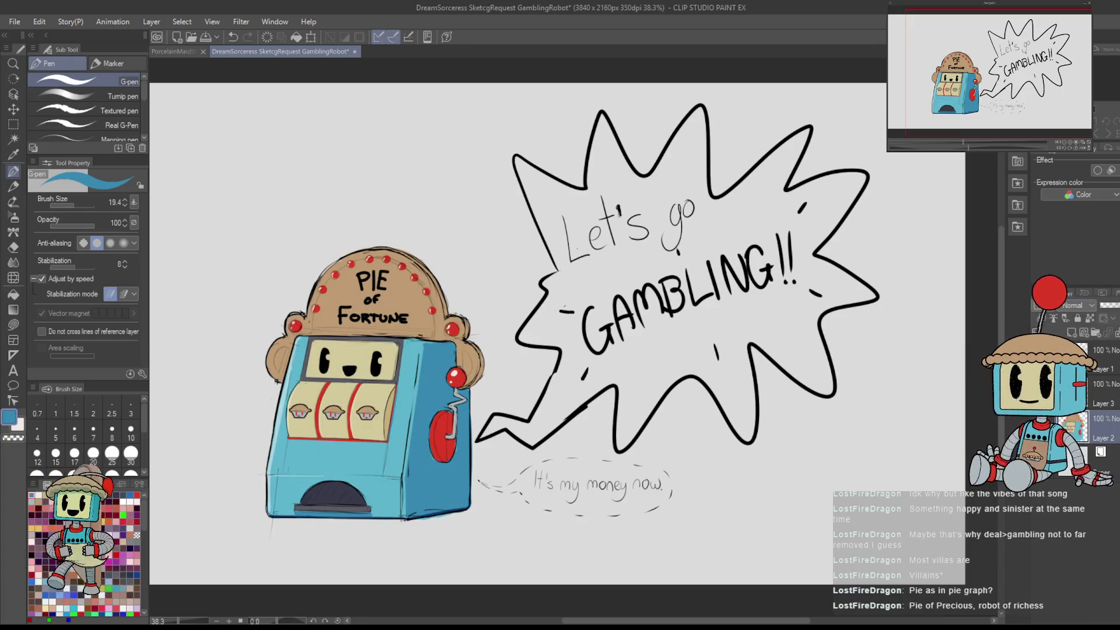
pyautogui.scroll(3, 755, 404)
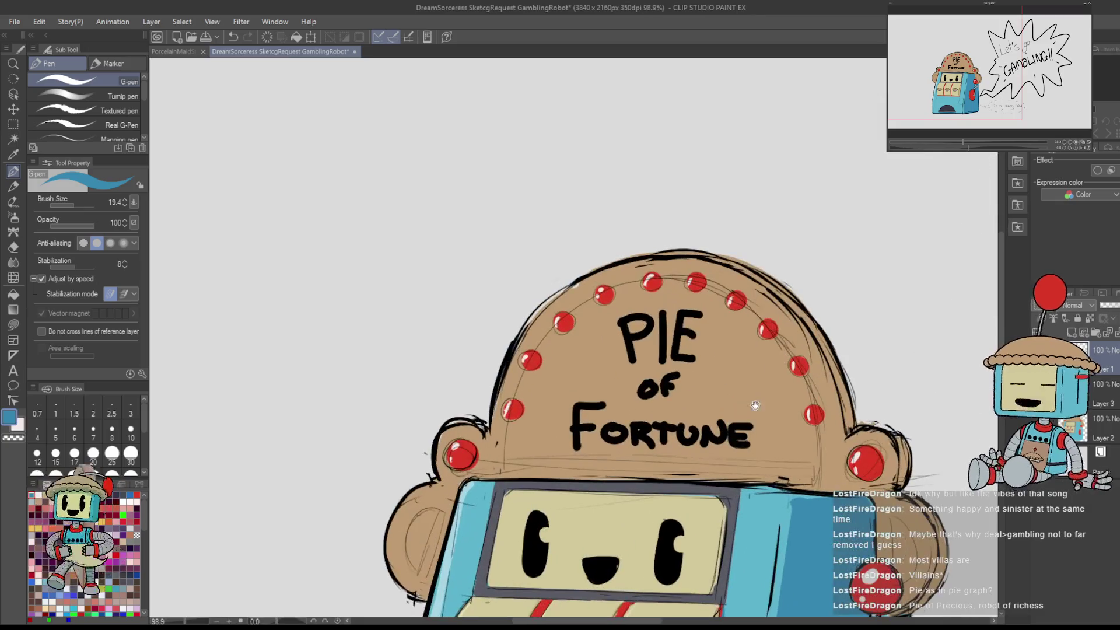
# - Erase PIE and FORTUNE from the dome sign, leaving only 'of'
pyautogui.press('e')
pyautogui.moveTo(671, 338)
pyautogui.mouseDown()
pyautogui.moveTo(607, 325)
pyautogui.moveTo(675, 343)
pyautogui.mouseUp()
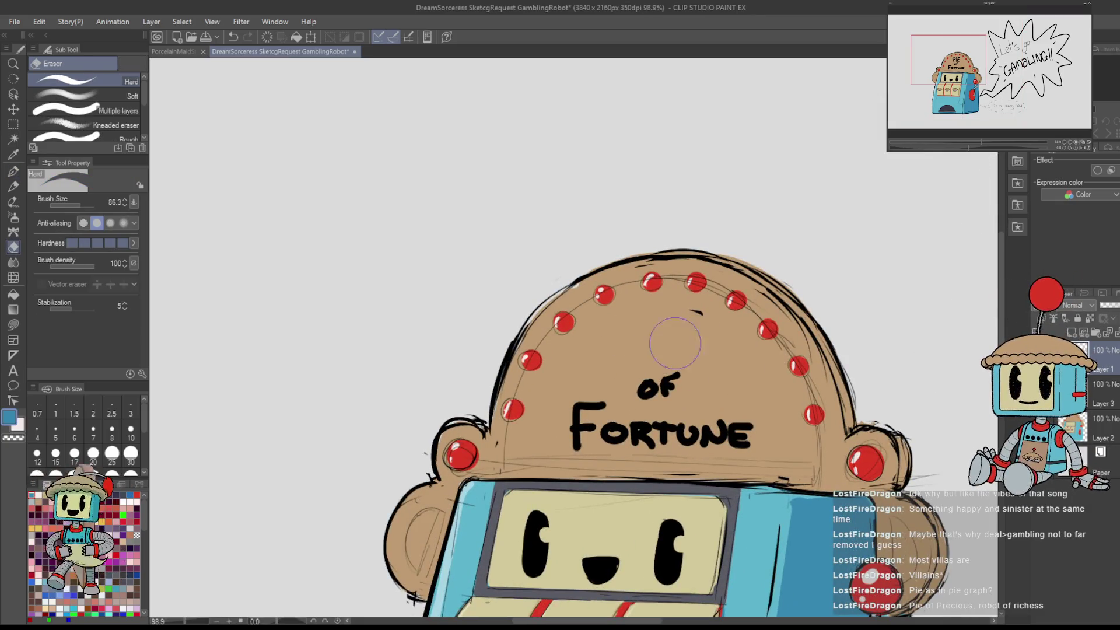
pyautogui.moveTo(589, 414)
pyautogui.mouseDown()
pyautogui.moveTo(586, 434)
pyautogui.moveTo(696, 442)
pyautogui.mouseUp()
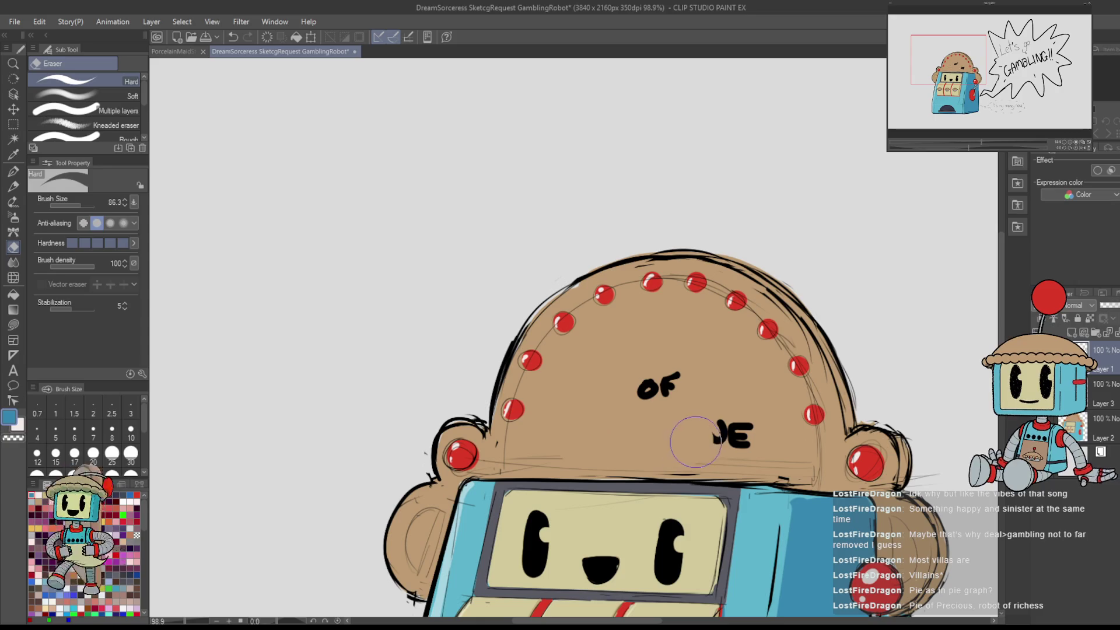
pyautogui.hotkey('ctrl', 'z')
pyautogui.press('[')
pyautogui.moveTo(583, 402)
pyautogui.mouseDown()
pyautogui.moveTo(616, 430)
pyautogui.moveTo(750, 430)
pyautogui.mouseUp()
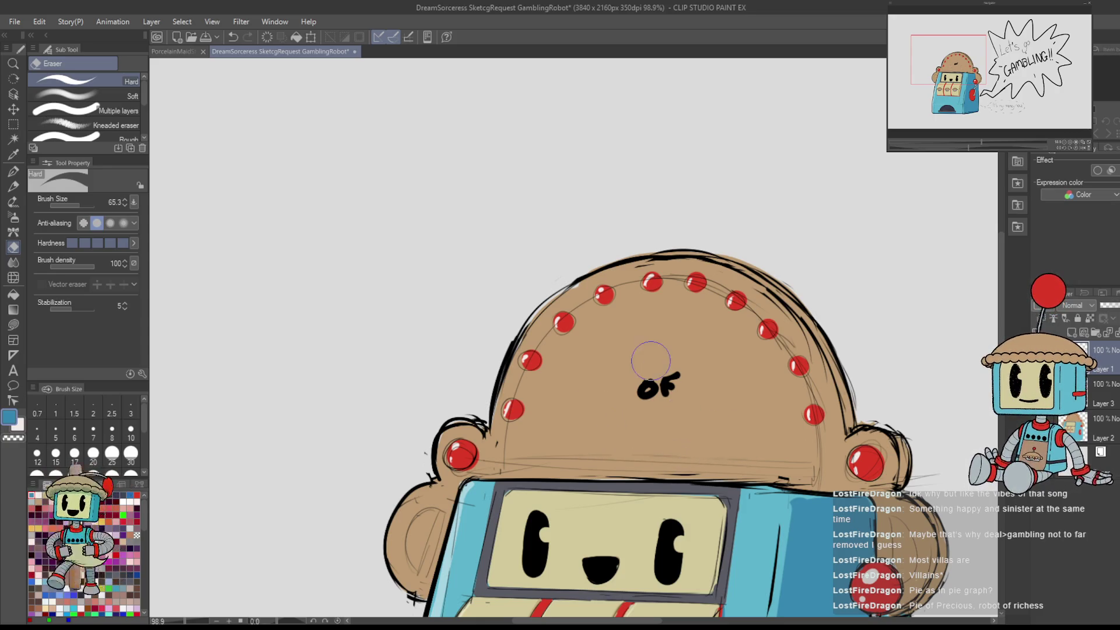
# - Hand-letter ROBOT in bold black above 'of', redrawing botched strokes
pyautogui.press('d')
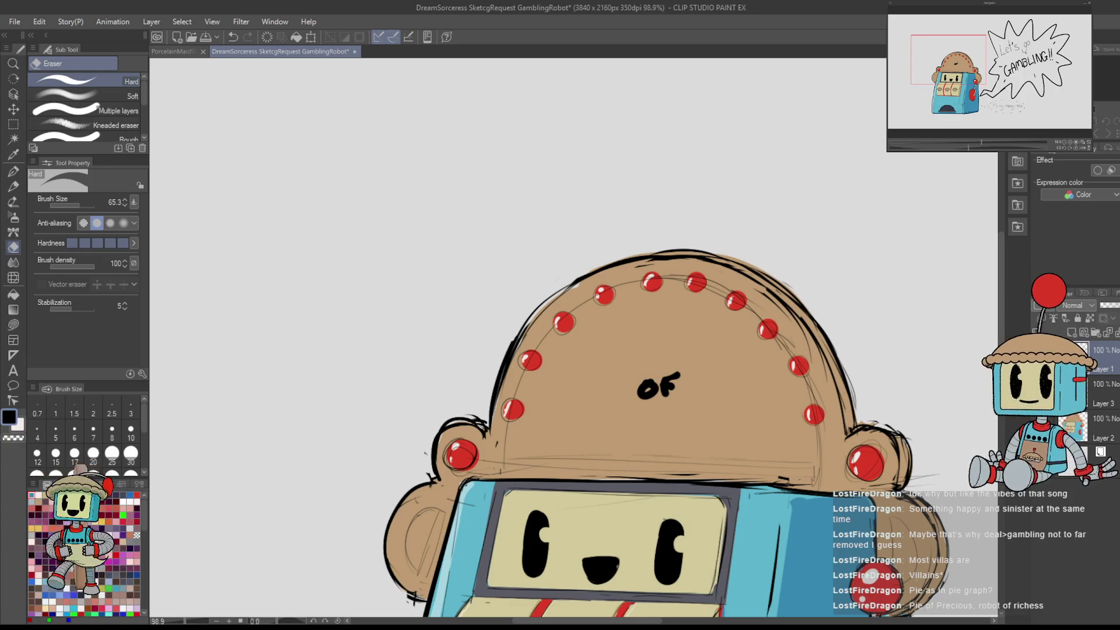
pyautogui.press('p')
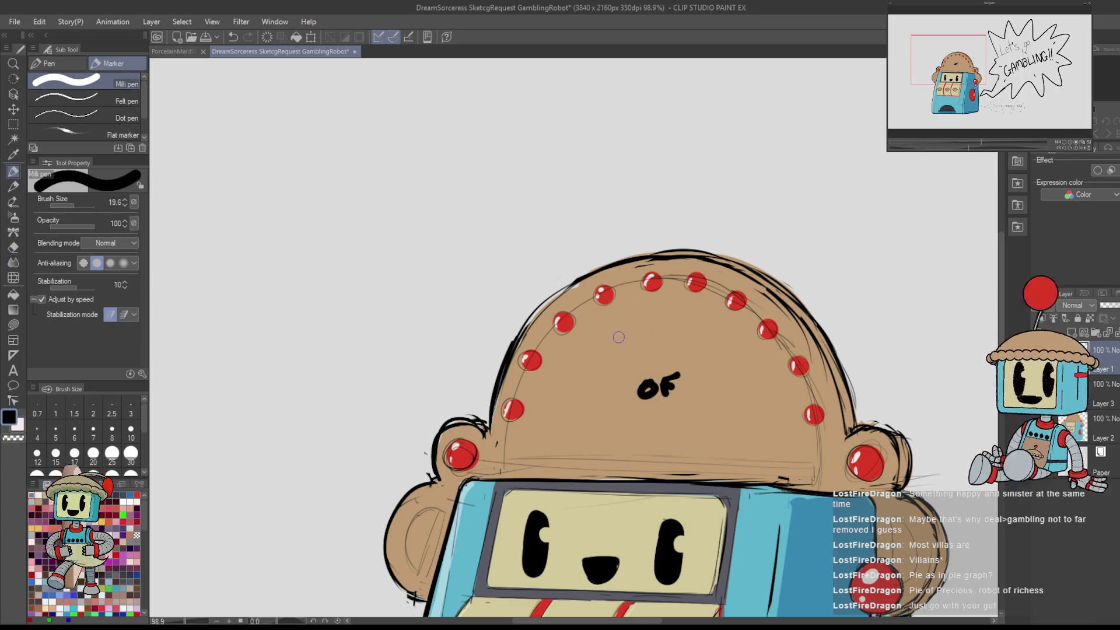
pyautogui.moveTo(590, 322)
pyautogui.mouseDown()
pyautogui.moveTo(595, 370)
pyautogui.moveTo(619, 321)
pyautogui.moveTo(634, 366)
pyautogui.mouseUp()
pyautogui.hotkey('ctrl', 'z')
pyautogui.moveTo(591, 323)
pyautogui.mouseDown()
pyautogui.moveTo(611, 341)
pyautogui.moveTo(596, 353)
pyautogui.moveTo(622, 367)
pyautogui.moveTo(641, 339)
pyautogui.moveTo(657, 356)
pyautogui.moveTo(661, 345)
pyautogui.moveTo(660, 360)
pyautogui.moveTo(703, 327)
pyautogui.mouseUp()
pyautogui.hotkey('ctrl', 'z')
pyautogui.click(657, 330)
pyautogui.hotkey('ctrl', 'z')
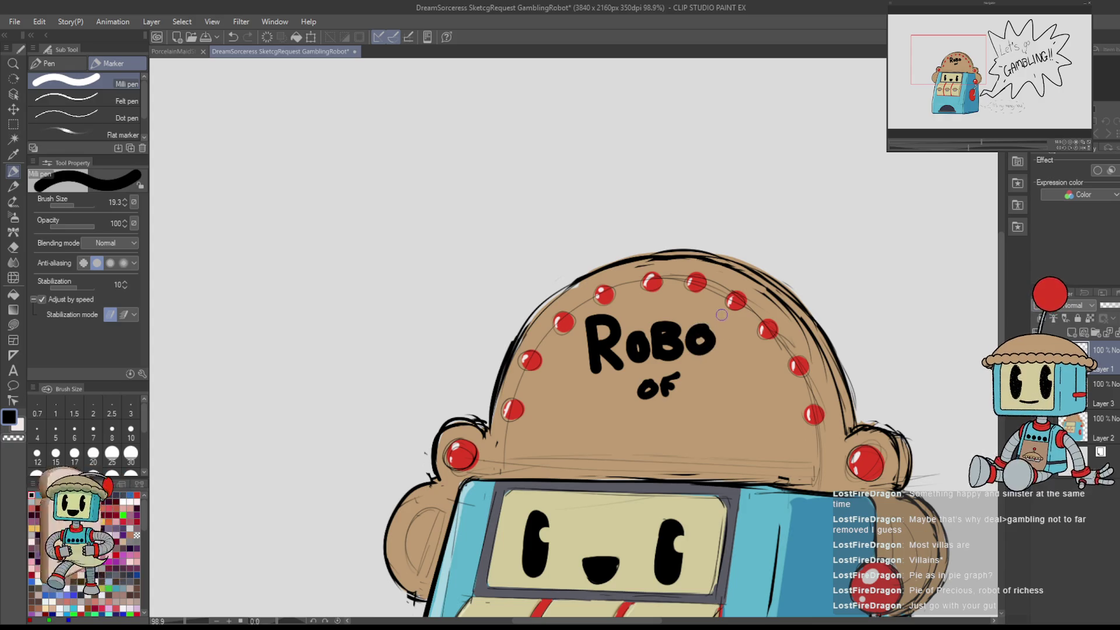
pyautogui.hotkey('ctrl', 'z')
pyautogui.moveTo(659, 336)
pyautogui.mouseDown()
pyautogui.moveTo(660, 361)
pyautogui.moveTo(683, 341)
pyautogui.moveTo(665, 362)
pyautogui.moveTo(750, 335)
pyautogui.moveTo(728, 369)
pyautogui.mouseUp()
pyautogui.hotkey('ctrl', 'z')
pyautogui.hotkey('ctrl', 'z')
pyautogui.hotkey('ctrl', 'z')
pyautogui.hotkey('ctrl', 'z')
pyautogui.moveTo(721, 324)
pyautogui.mouseDown()
pyautogui.moveTo(751, 334)
pyautogui.moveTo(728, 369)
pyautogui.mouseUp()
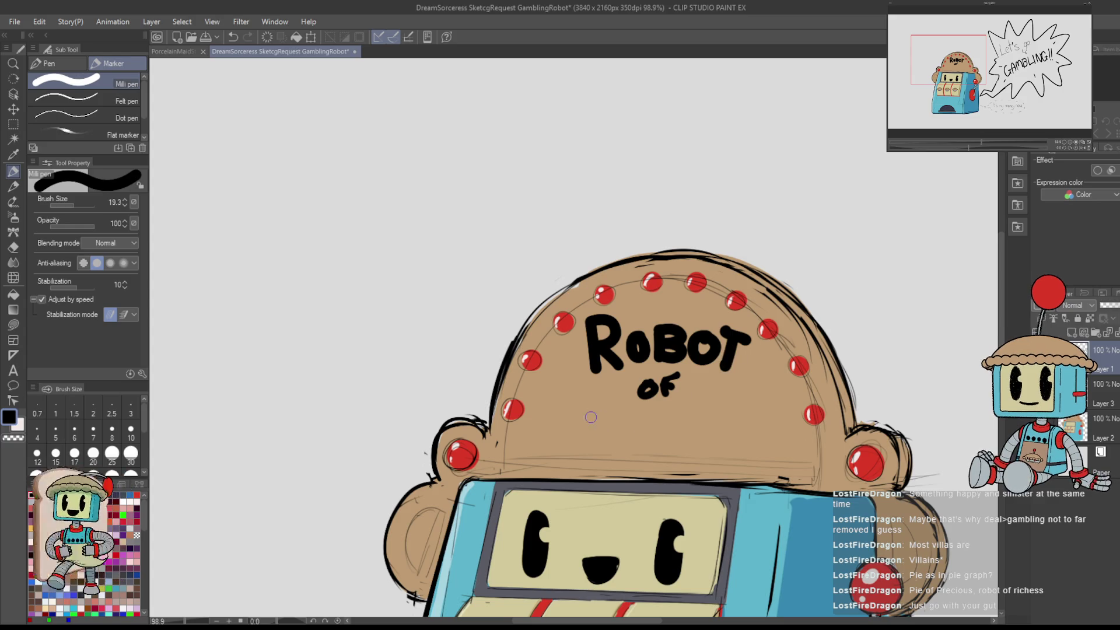
# - Letter RICHES in bold black below 'of', redoing misdrawn letters
pyautogui.moveTo(601, 406); pyautogui.dragTo(597, 446)
pyautogui.hotkey('ctrl', 'z')
pyautogui.moveTo(582, 407); pyautogui.dragTo(592, 445)
pyautogui.hotkey('ctrl', 'z')
pyautogui.moveTo(575, 405)
pyautogui.mouseDown()
pyautogui.moveTo(572, 447)
pyautogui.moveTo(596, 407)
pyautogui.moveTo(599, 445)
pyautogui.moveTo(615, 449)
pyautogui.moveTo(644, 448)
pyautogui.moveTo(642, 422)
pyautogui.moveTo(648, 447)
pyautogui.moveTo(685, 428)
pyautogui.moveTo(684, 448)
pyautogui.moveTo(707, 422)
pyautogui.moveTo(698, 423)
pyautogui.moveTo(720, 447)
pyautogui.moveTo(717, 433)
pyautogui.mouseUp()
pyautogui.hotkey('ctrl', 'z')
pyautogui.hotkey('ctrl', 'z')
pyautogui.hotkey('ctrl', 'z')
pyautogui.hotkey('ctrl', 'z')
pyautogui.moveTo(708, 431)
pyautogui.mouseDown()
pyautogui.moveTo(728, 429)
pyautogui.moveTo(698, 449)
pyautogui.moveTo(719, 448)
pyautogui.moveTo(721, 421)
pyautogui.moveTo(726, 448)
pyautogui.mouseUp()
pyautogui.hotkey('ctrl', 'z')
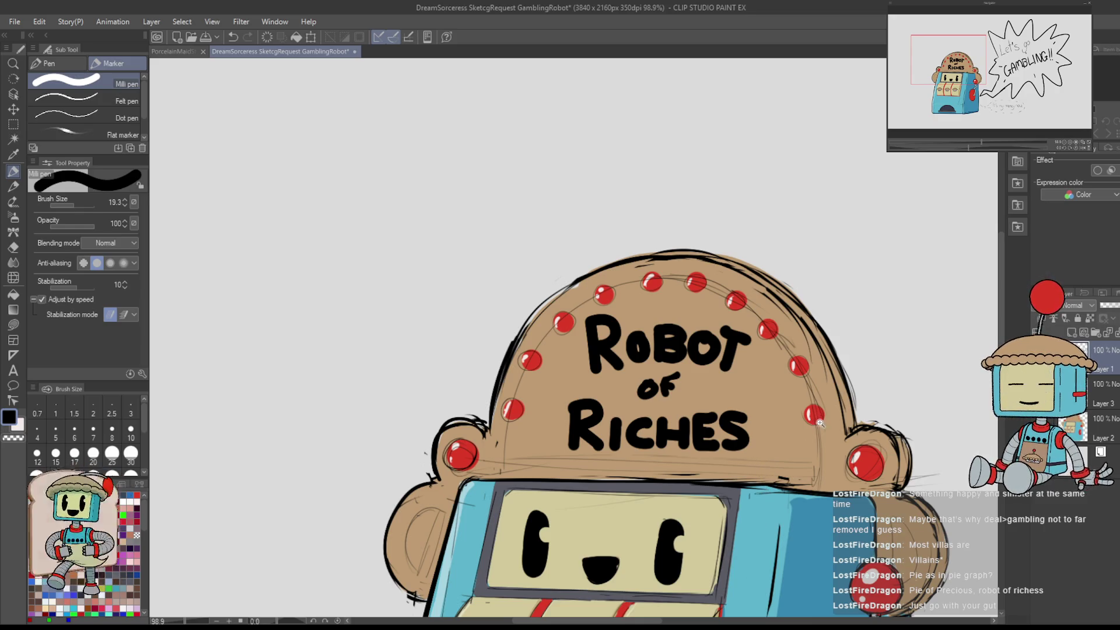
pyautogui.scroll(-4, 752, 364)
pyautogui.scroll(2, 751, 364)
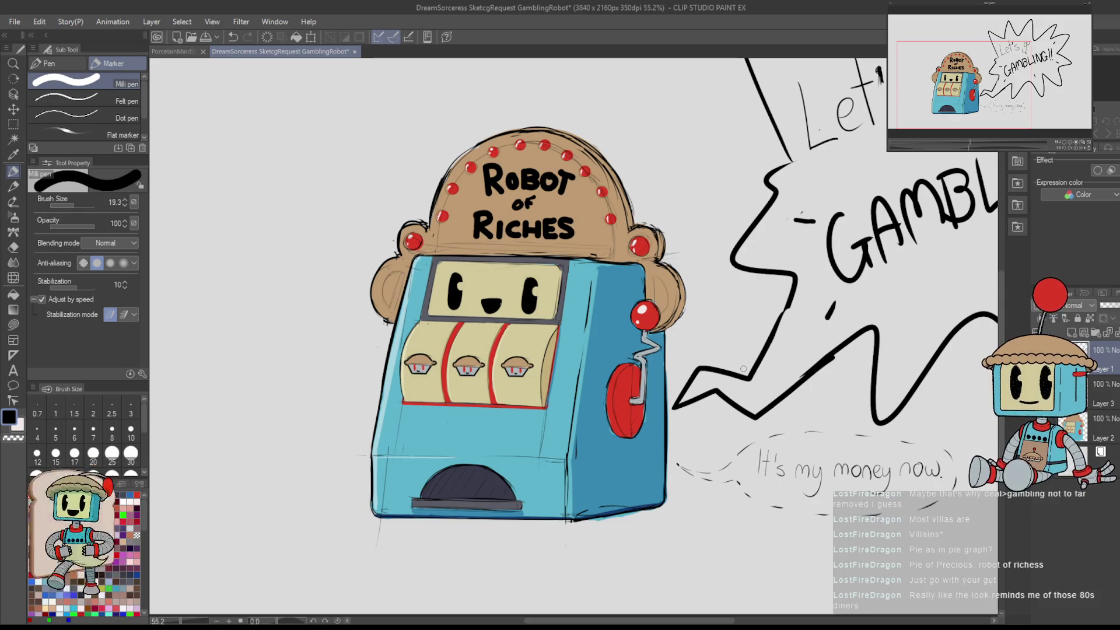
# - Zoom out, save the drawing with Ctrl+S, and paste the gold robot reference image
pyautogui.hotkey('ctrl', '-')
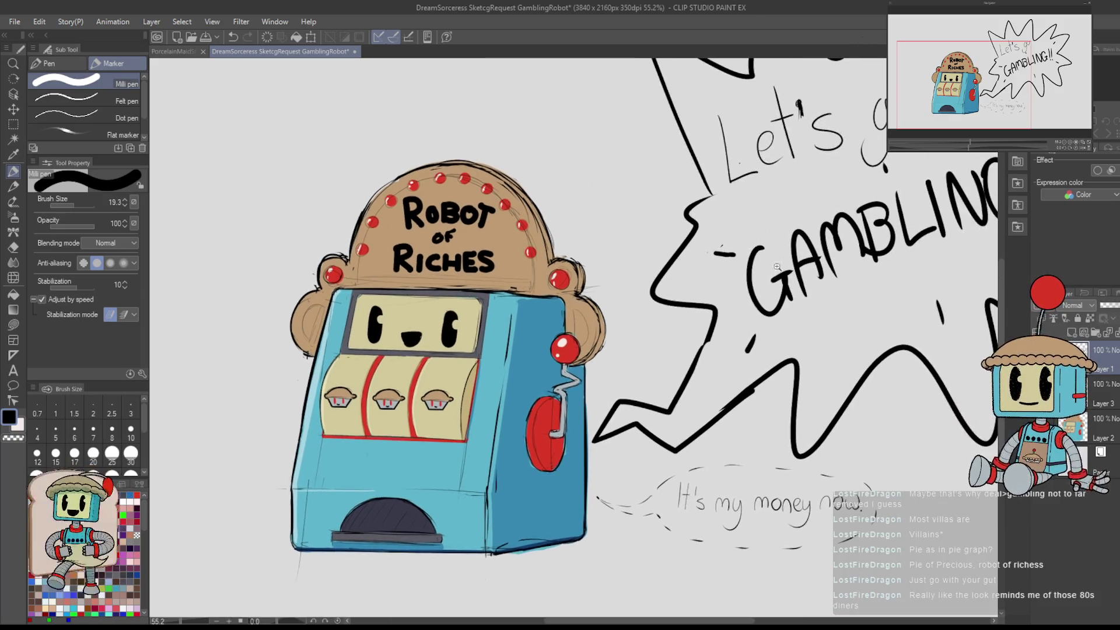
pyautogui.hotkey('ctrl', 's')
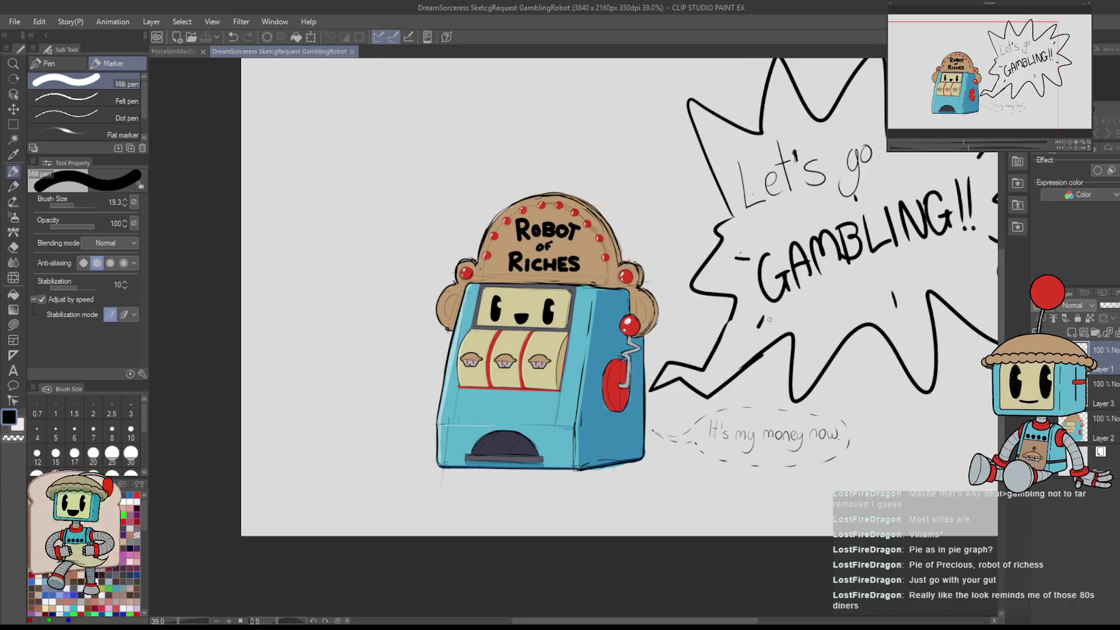
pyautogui.moveTo(768, 319)
pyautogui.mouseDown()
pyautogui.moveTo(671, 327)
pyautogui.moveTo(723, 338)
pyautogui.moveTo(840, 396)
pyautogui.mouseUp()
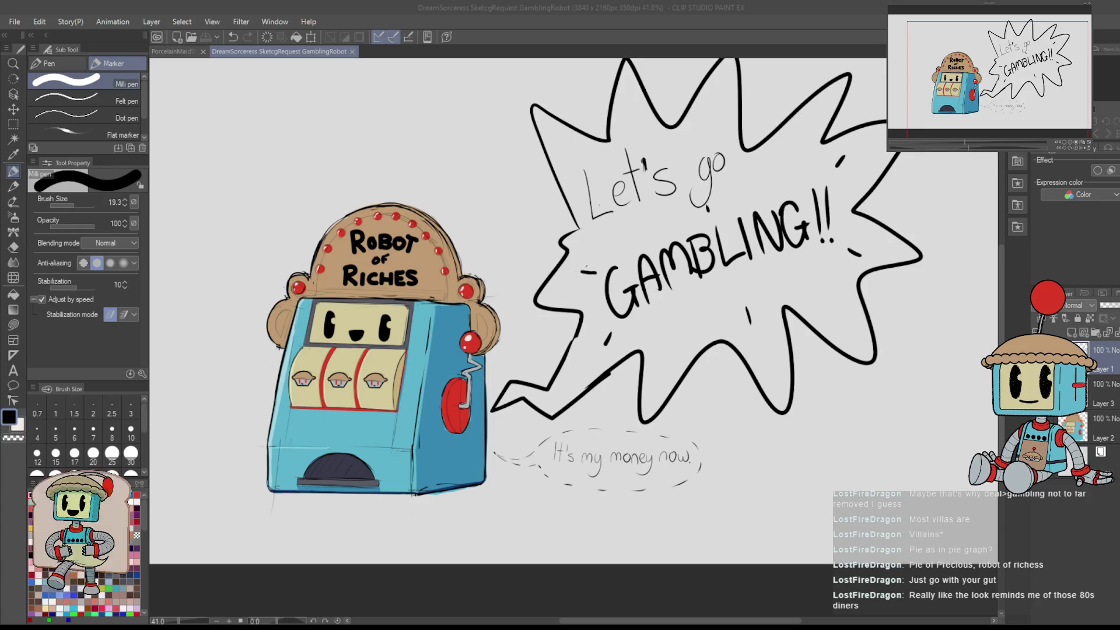
pyautogui.scroll(-3, 879, 209)
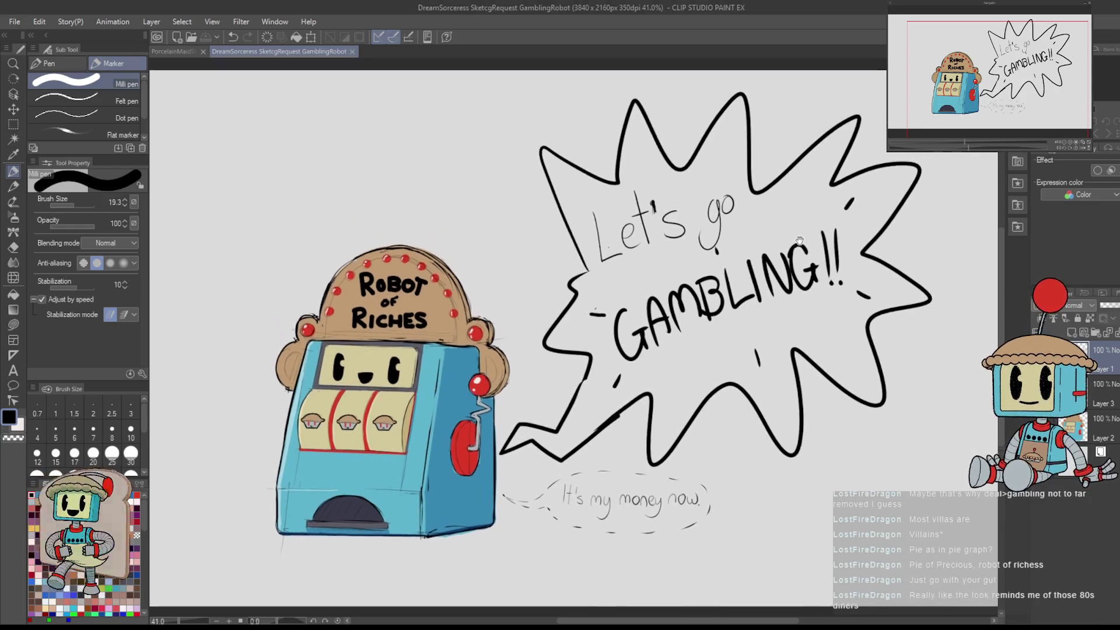
pyautogui.scroll(2, 879, 210)
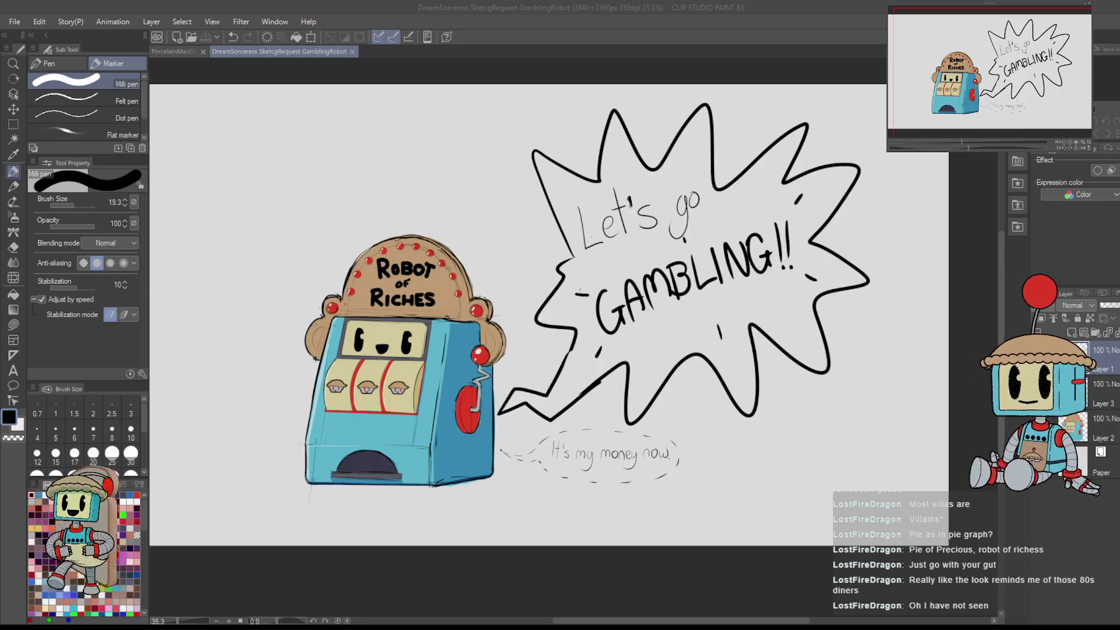
pyautogui.hotkey('ctrl', 'v')
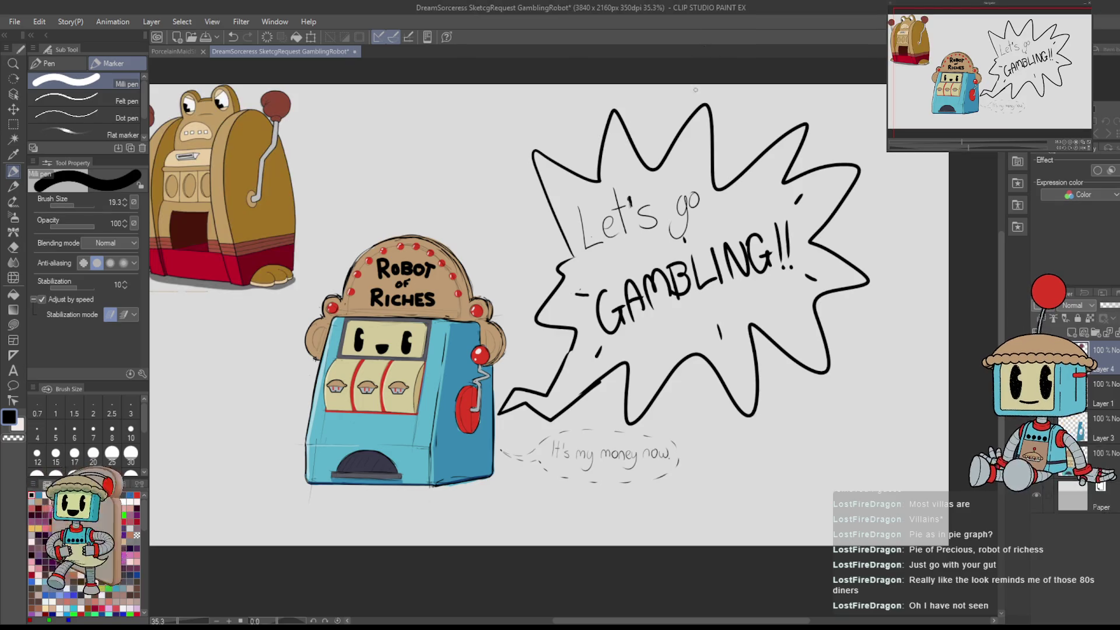
# - Transform the gold robot reference to move it beside the slot machine, then save
pyautogui.moveTo(360, 201); pyautogui.dragTo(621, 199)
pyautogui.scroll(1, 429, 182)
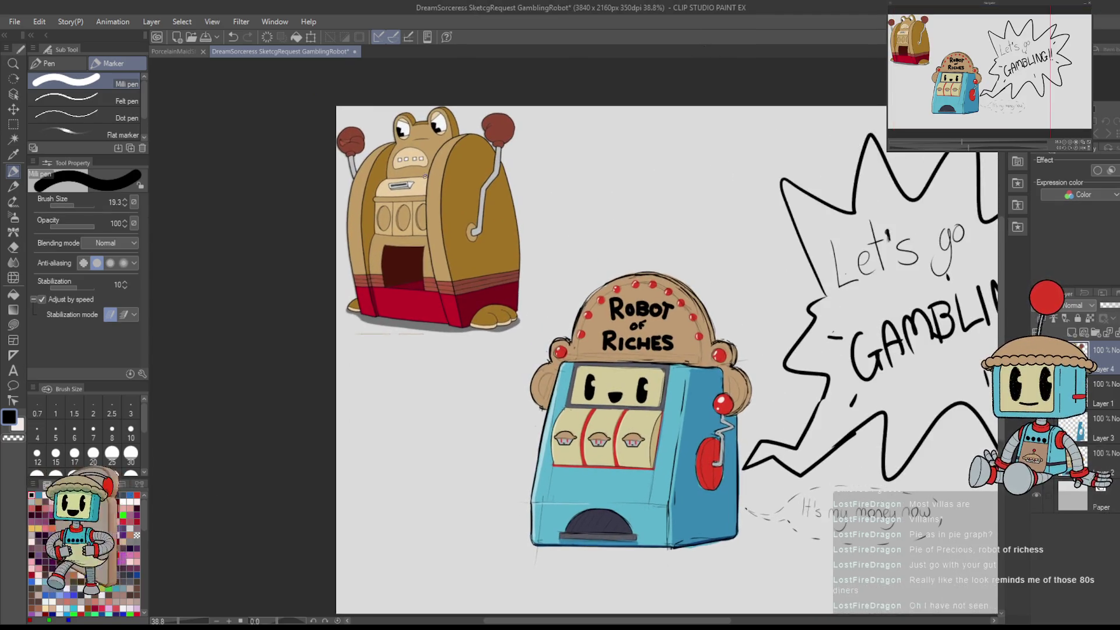
pyautogui.moveTo(596, 308); pyautogui.dragTo(551, 290)
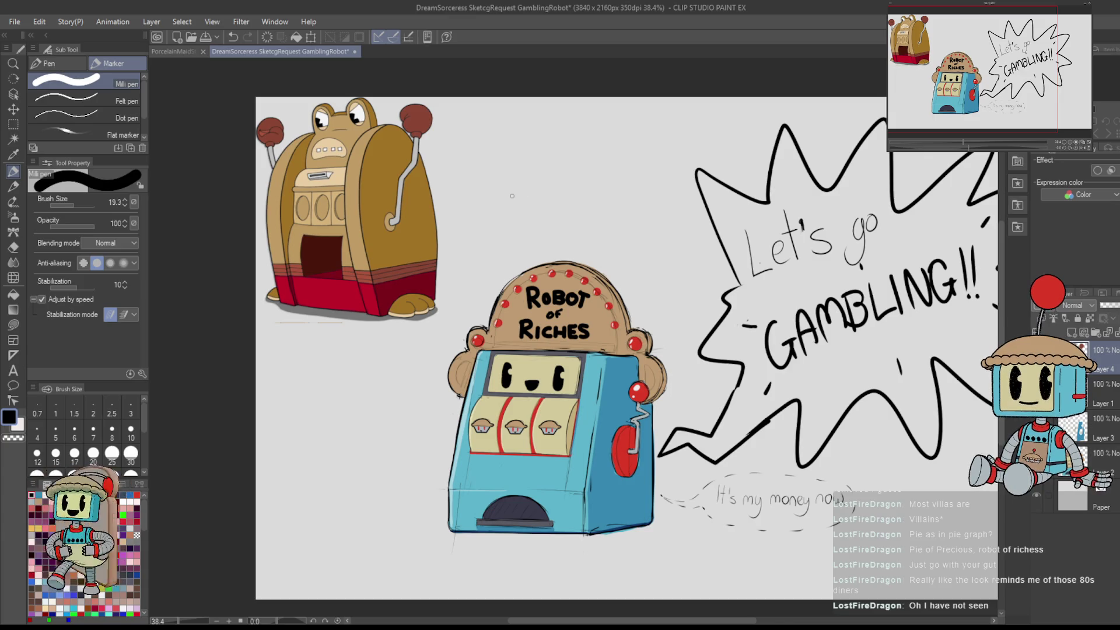
pyautogui.hotkey('ctrl', 't')
pyautogui.click(41, 261)
pyautogui.moveTo(367, 239); pyautogui.dragTo(406, 258)
pyautogui.moveTo(418, 270); pyautogui.dragTo(416, 279)
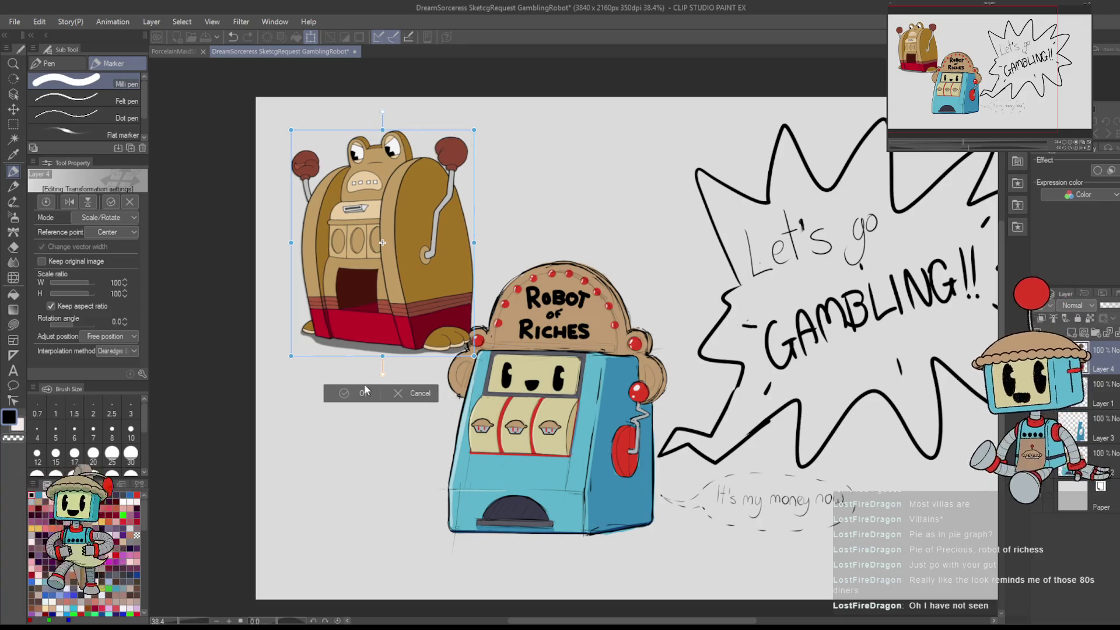
pyautogui.click(366, 387)
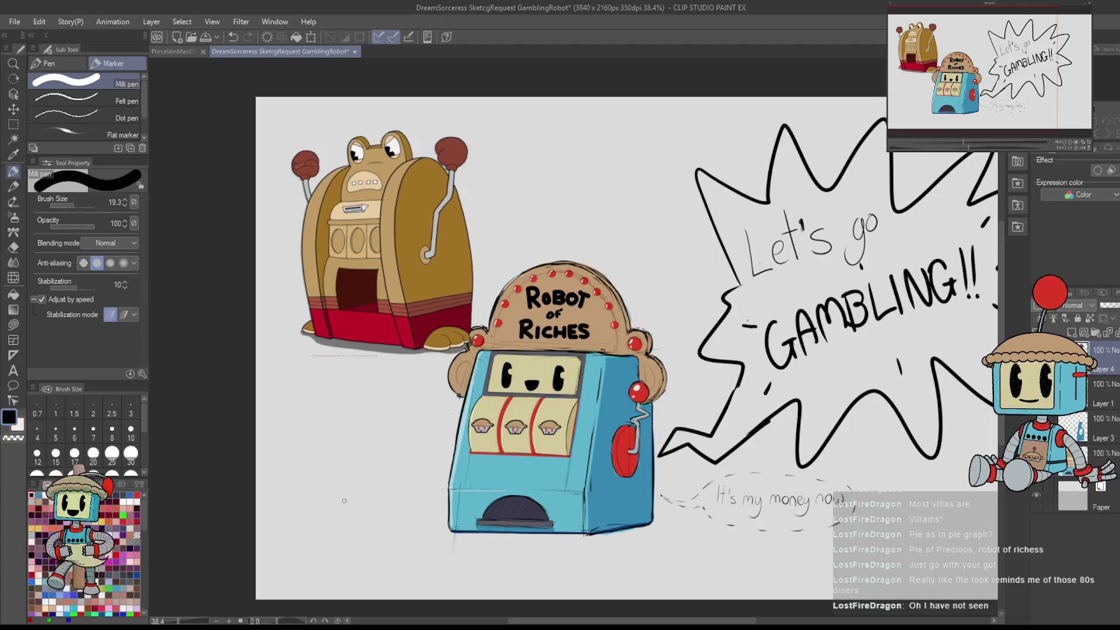
pyautogui.moveTo(741, 345); pyautogui.dragTo(712, 306)
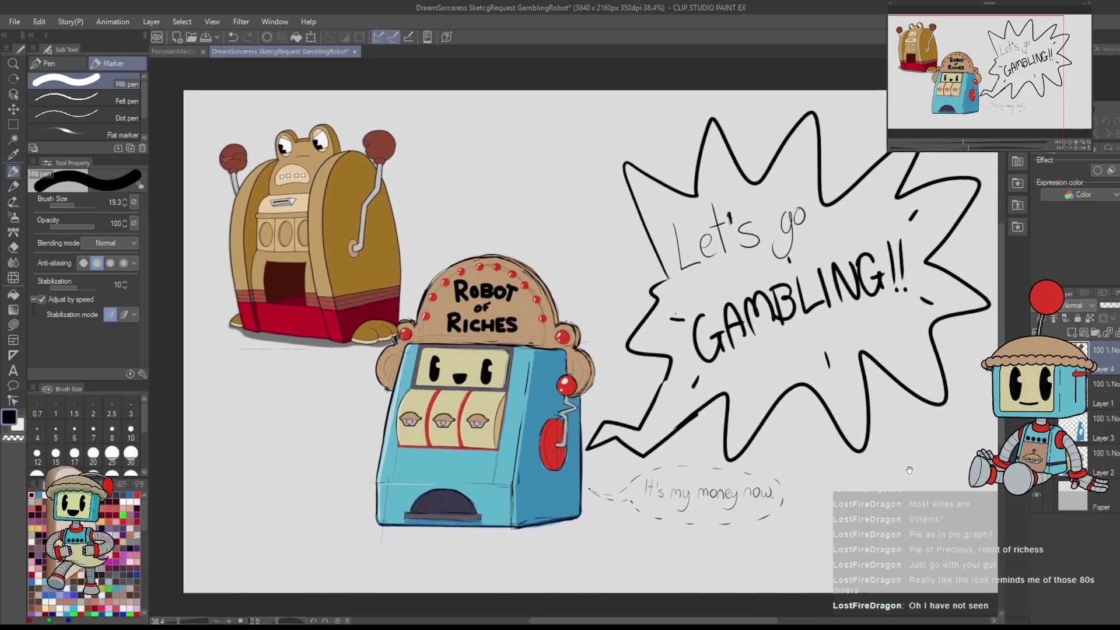
pyautogui.hotkey('ctrl', 's')
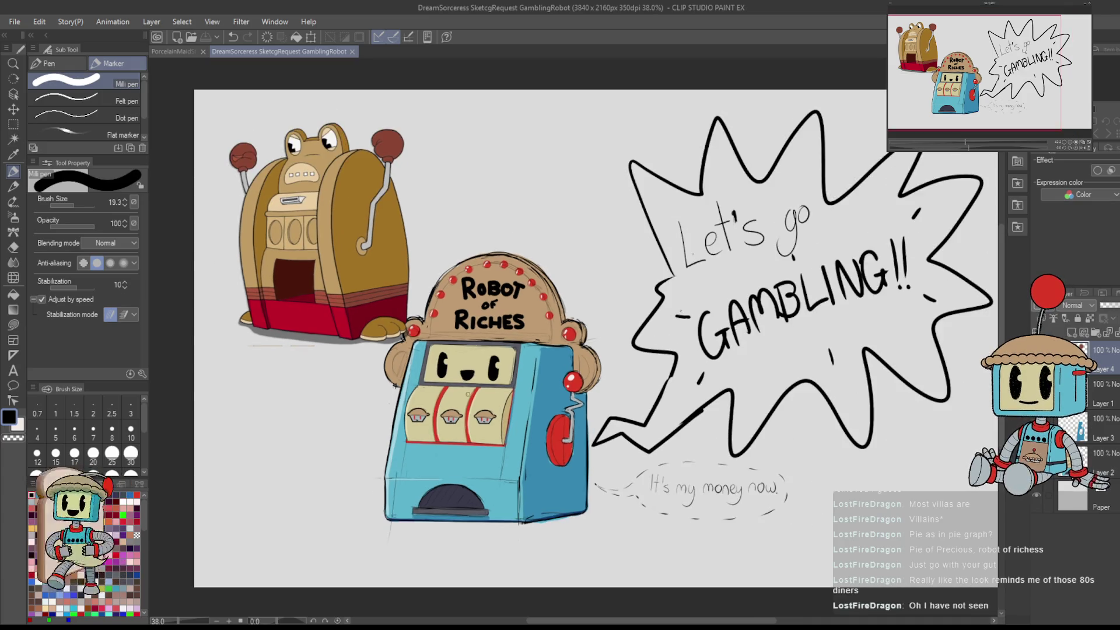
# - Delete the gold robot reference and save the drawing without it
pyautogui.scroll(5, 390, 474)
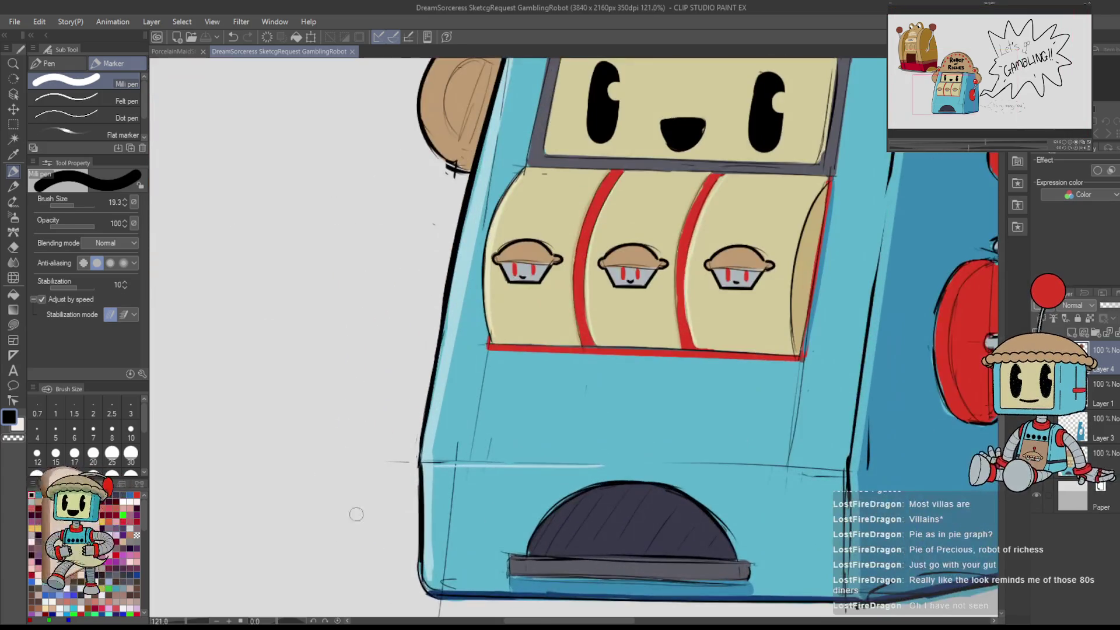
pyautogui.scroll(-5, 370, 514)
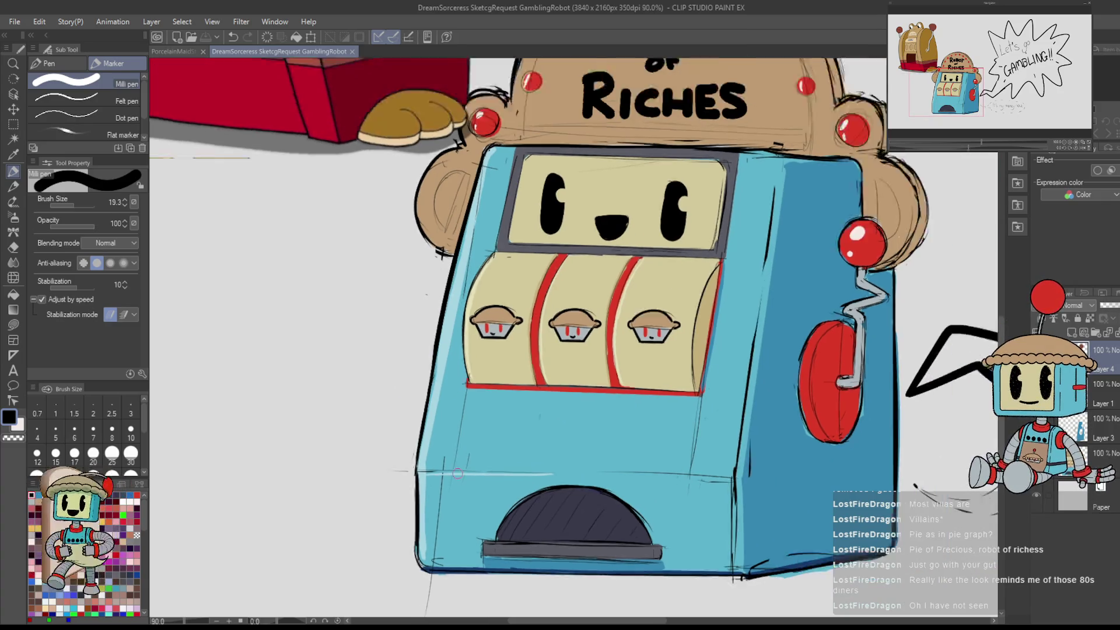
pyautogui.scroll(-2, 541, 373)
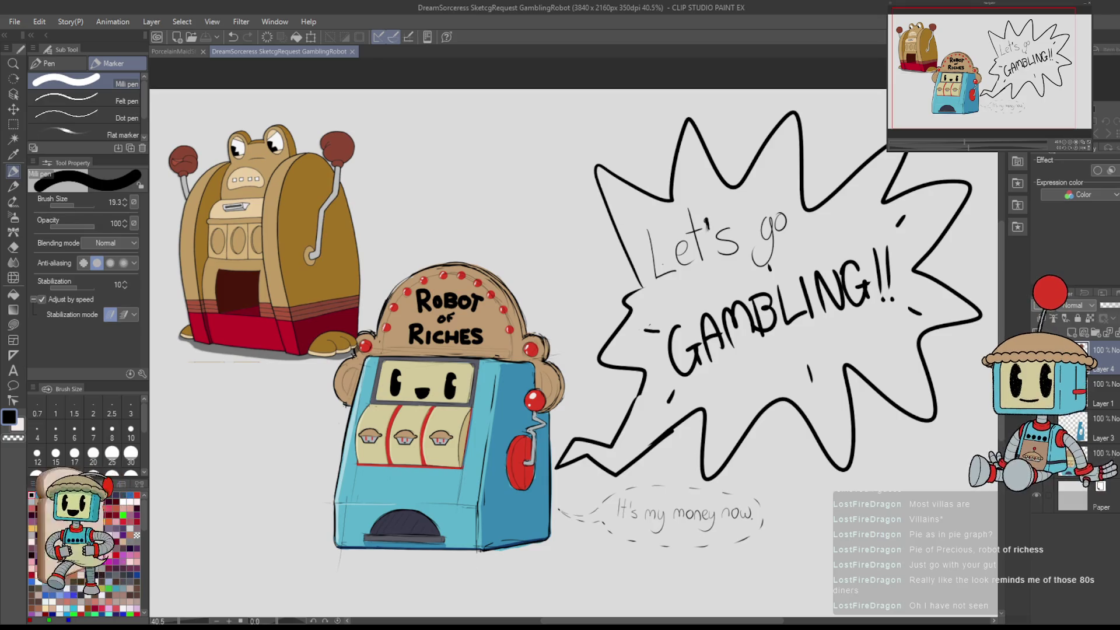
pyautogui.press('Delete')
pyautogui.moveTo(817, 209)
pyautogui.mouseDown()
pyautogui.moveTo(790, 177)
pyautogui.moveTo(792, 185)
pyautogui.mouseUp()
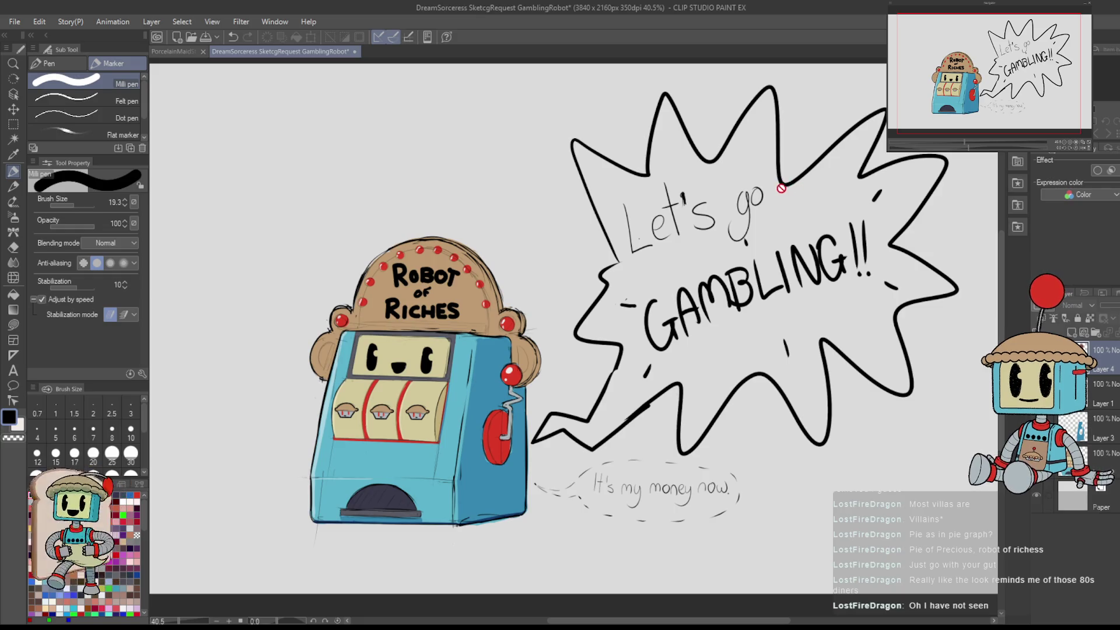
pyautogui.hotkey('ctrl', 's')
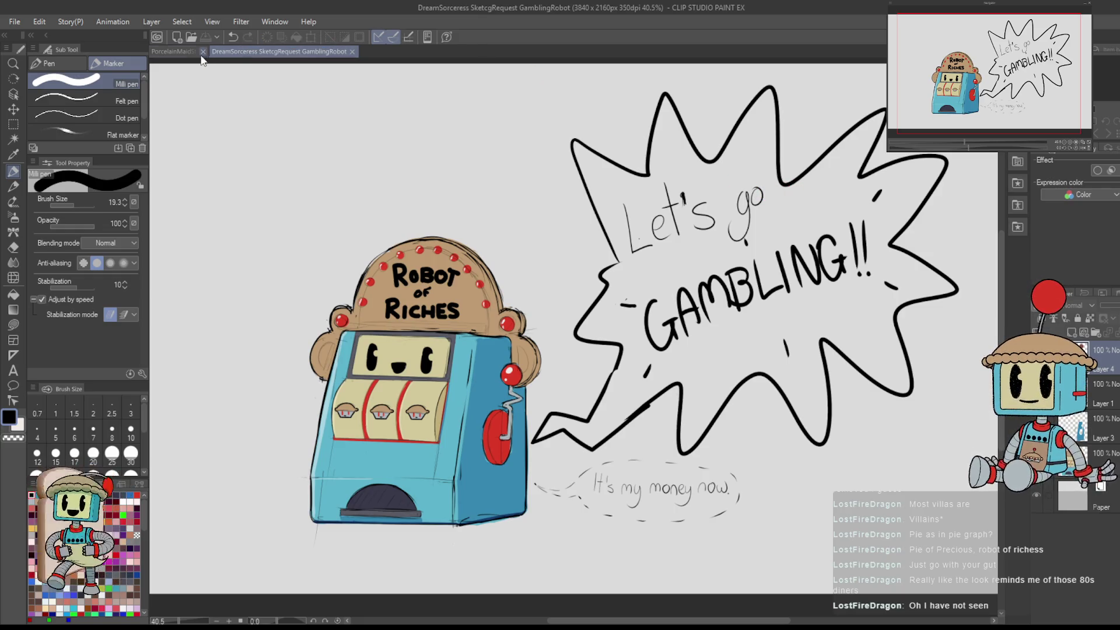
# - Open the PorcelainMaidStylised tab and fit the whole maid-with-robot illustration in view
pyautogui.click(170, 52)
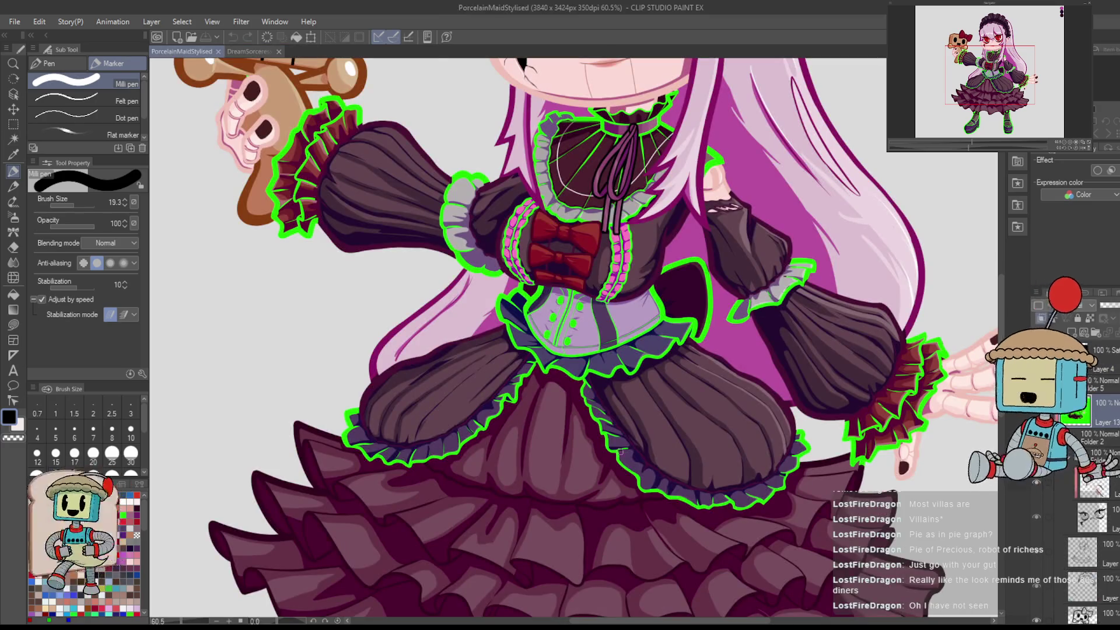
pyautogui.hotkey('ctrl', '0')
pyautogui.scroll(3, 782, 592)
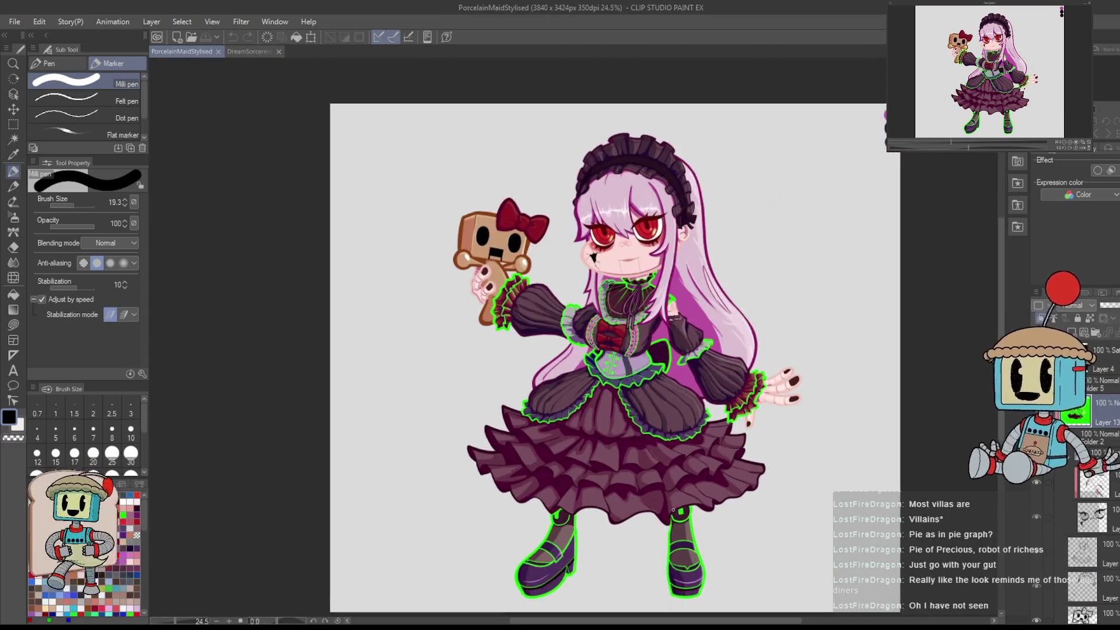
pyautogui.scroll(-1, 781, 592)
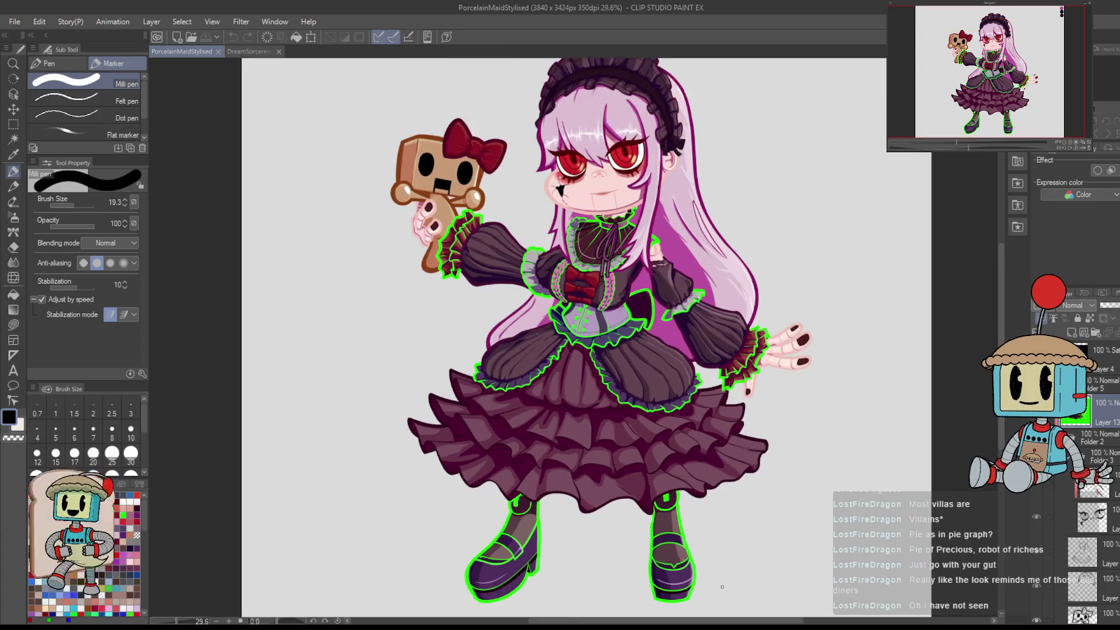
pyautogui.moveTo(537, 196)
pyautogui.mouseDown()
pyautogui.moveTo(515, 215)
pyautogui.moveTo(570, 227)
pyautogui.mouseUp()
pyautogui.scroll(-1, 571, 227)
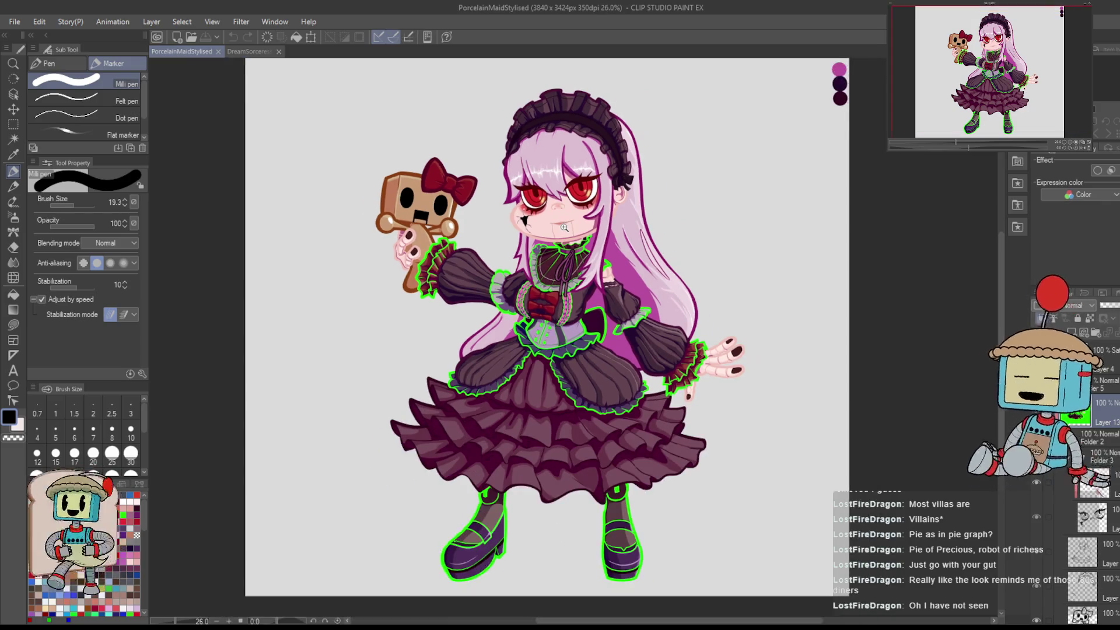